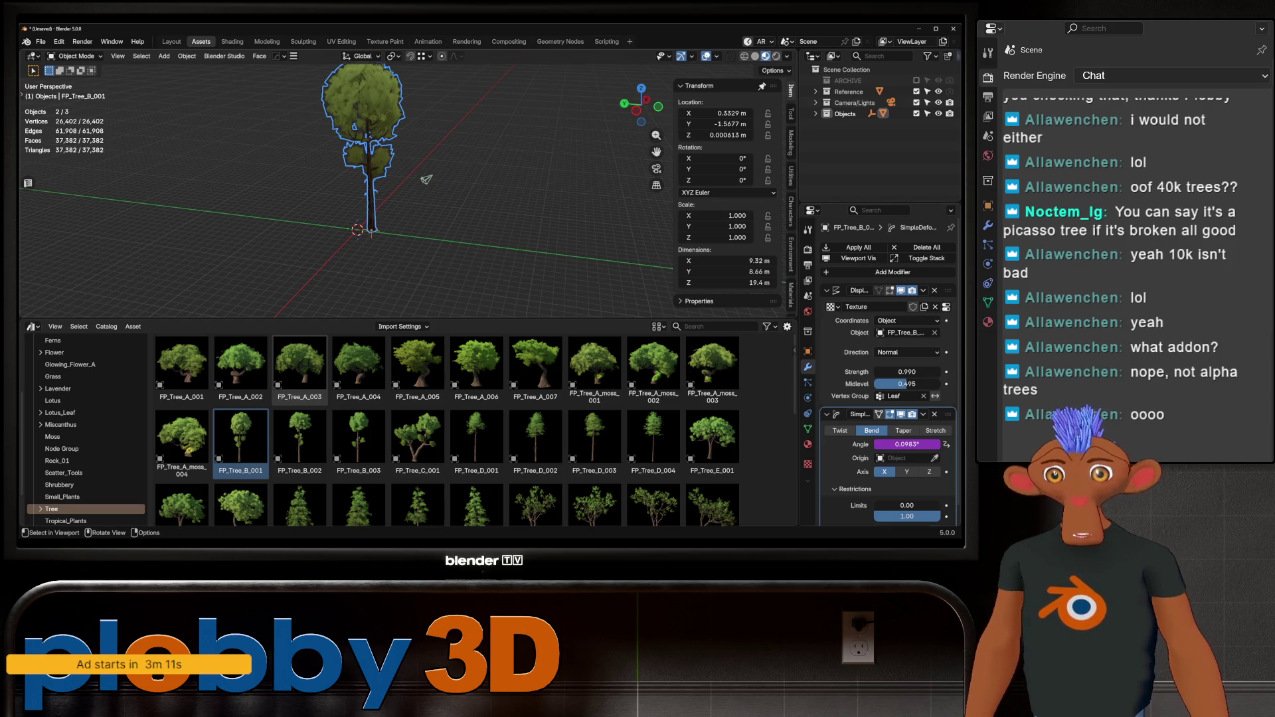
Snap FP_Tree_B_001 onto the 3D cursor at the world origin.
{"action": "middle_click_drag", "start_coordinate": [465, 199], "coordinate": [438, 212]}
{"action": "scroll", "coordinate": [346, 186], "scroll_direction": "up", "scroll_amount": 5}
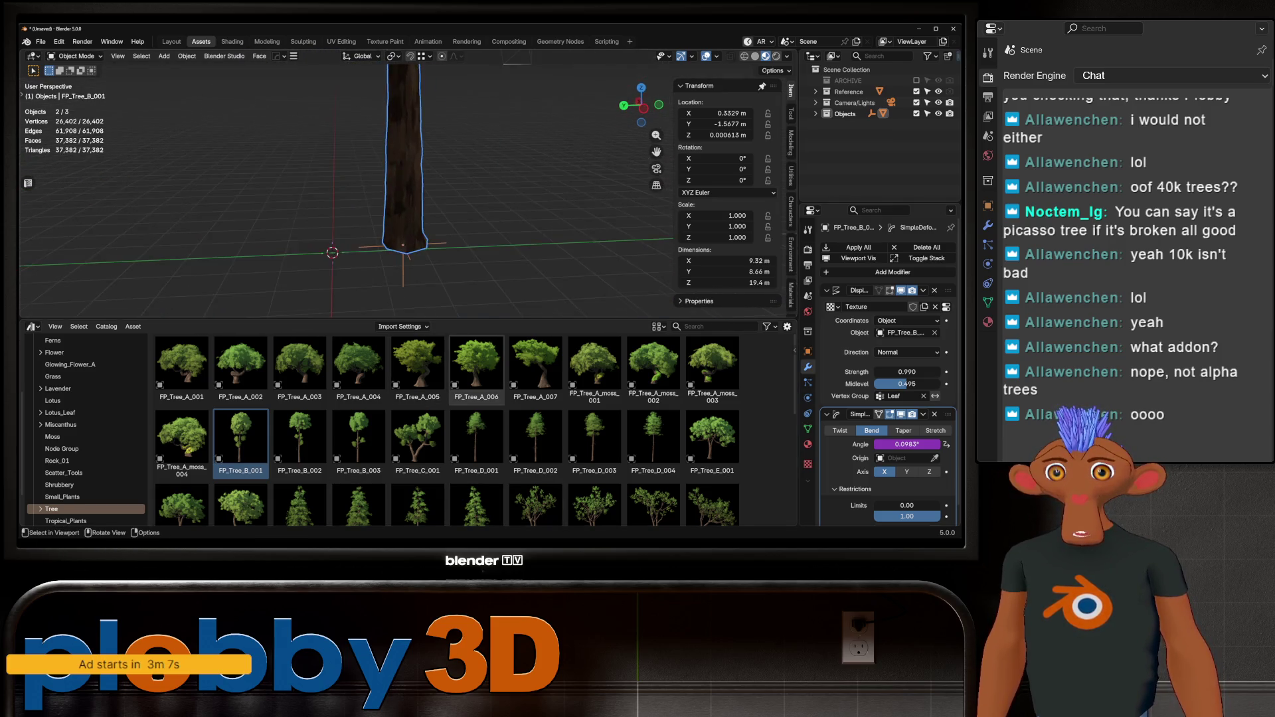
{"action": "key", "text": "shift+s"}
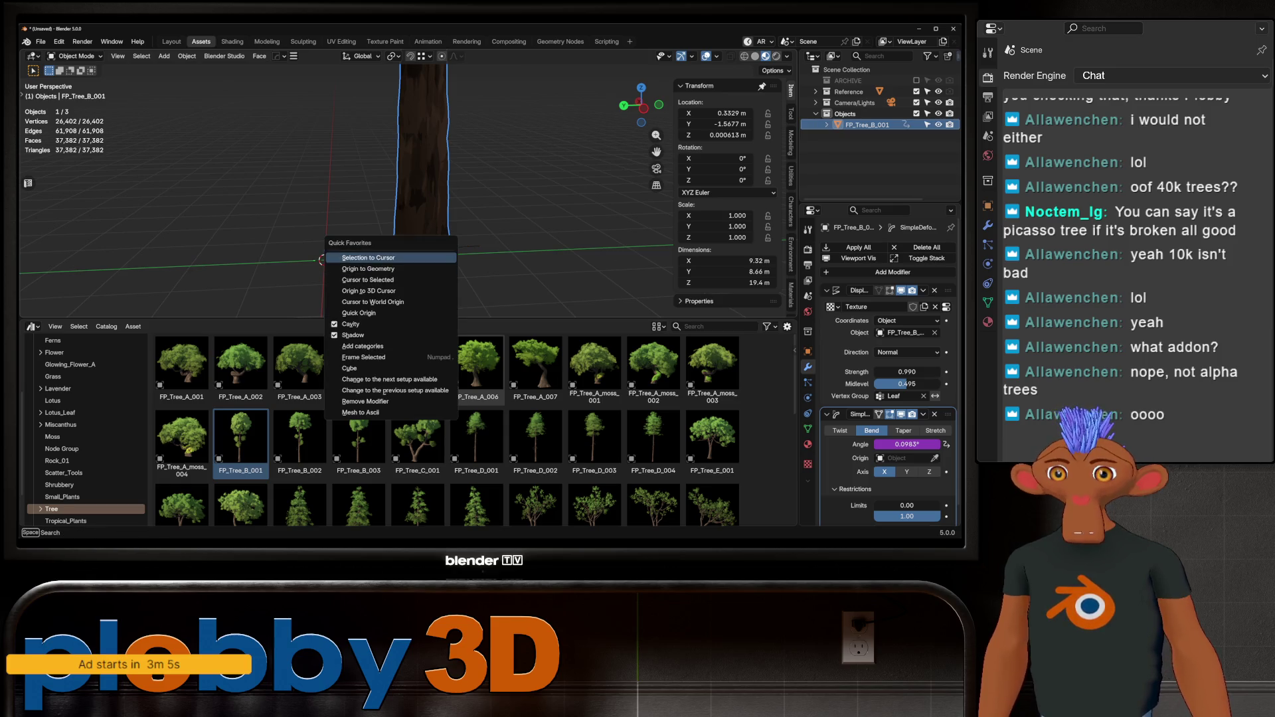
{"action": "left_click", "coordinate": [386, 263]}
Frame the tree in Front Orthographic view and show its Leaf_0 material settings.
{"action": "scroll", "coordinate": [399, 166], "scroll_direction": "up", "scroll_amount": 2}
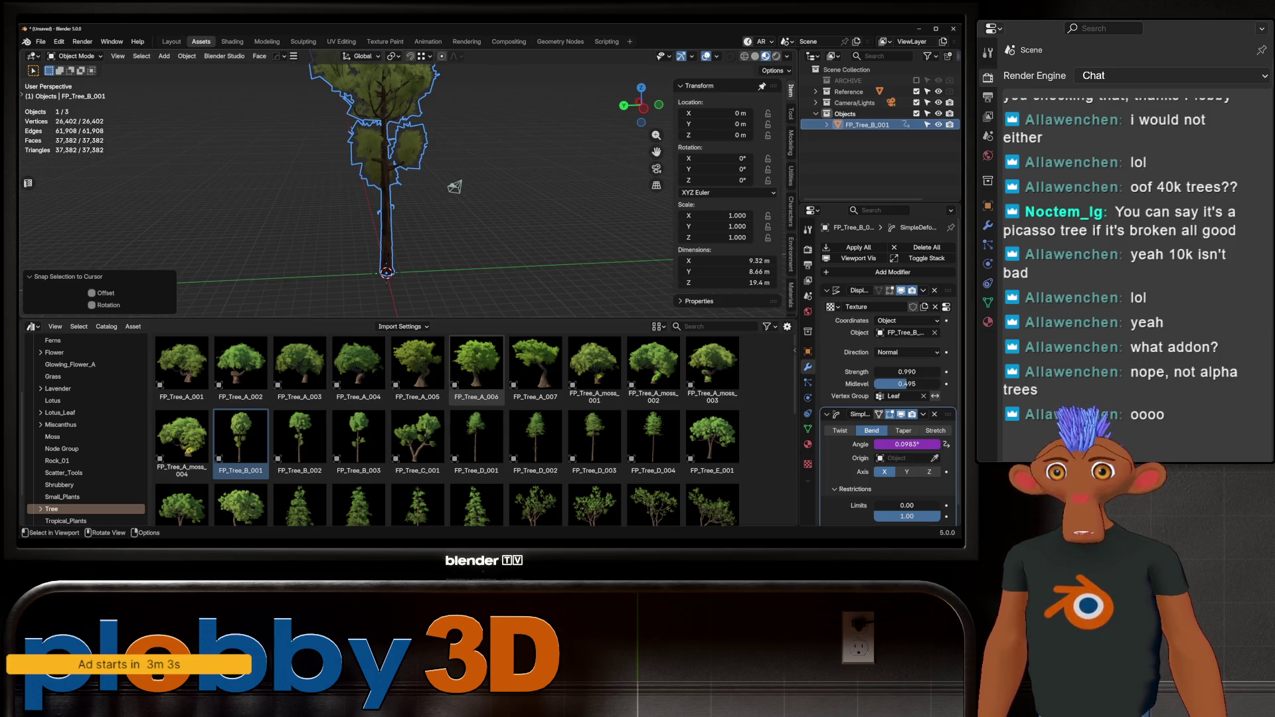
{"action": "middle_click_drag", "start_coordinate": [399, 166], "coordinate": [412, 153]}
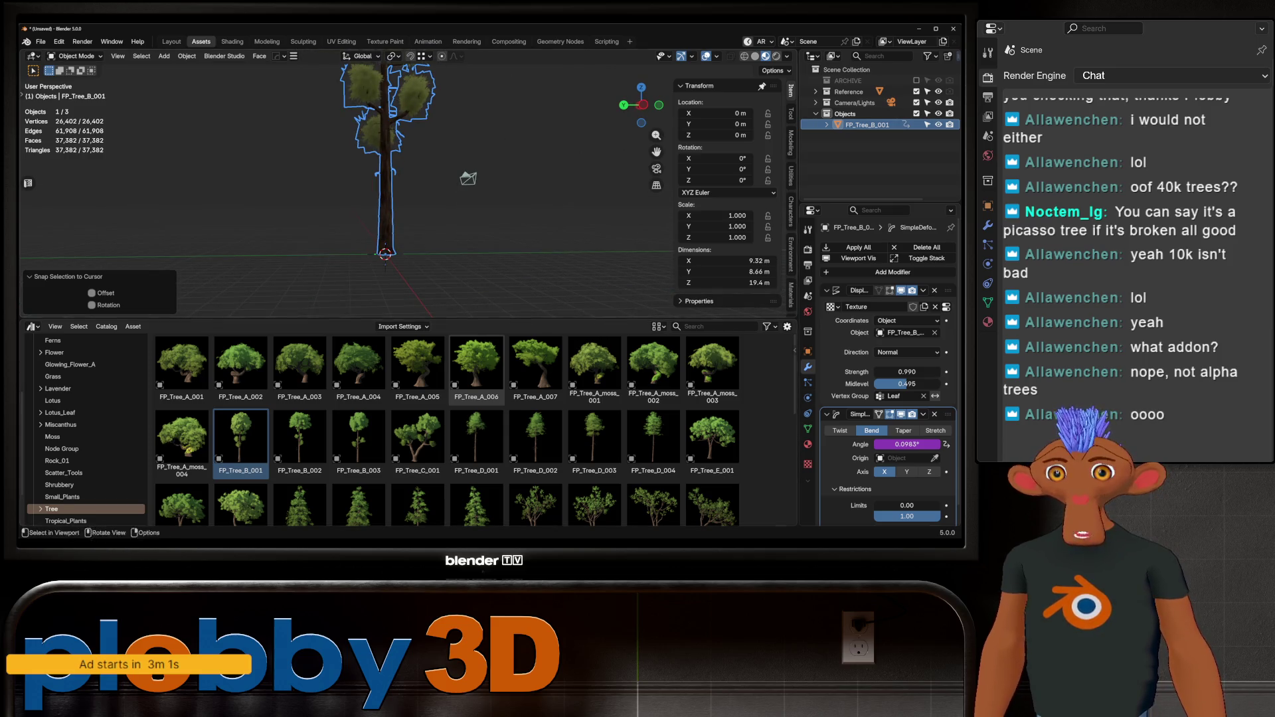
{"action": "left_click_drag", "start_coordinate": [465, 319], "coordinate": [465, 469]}
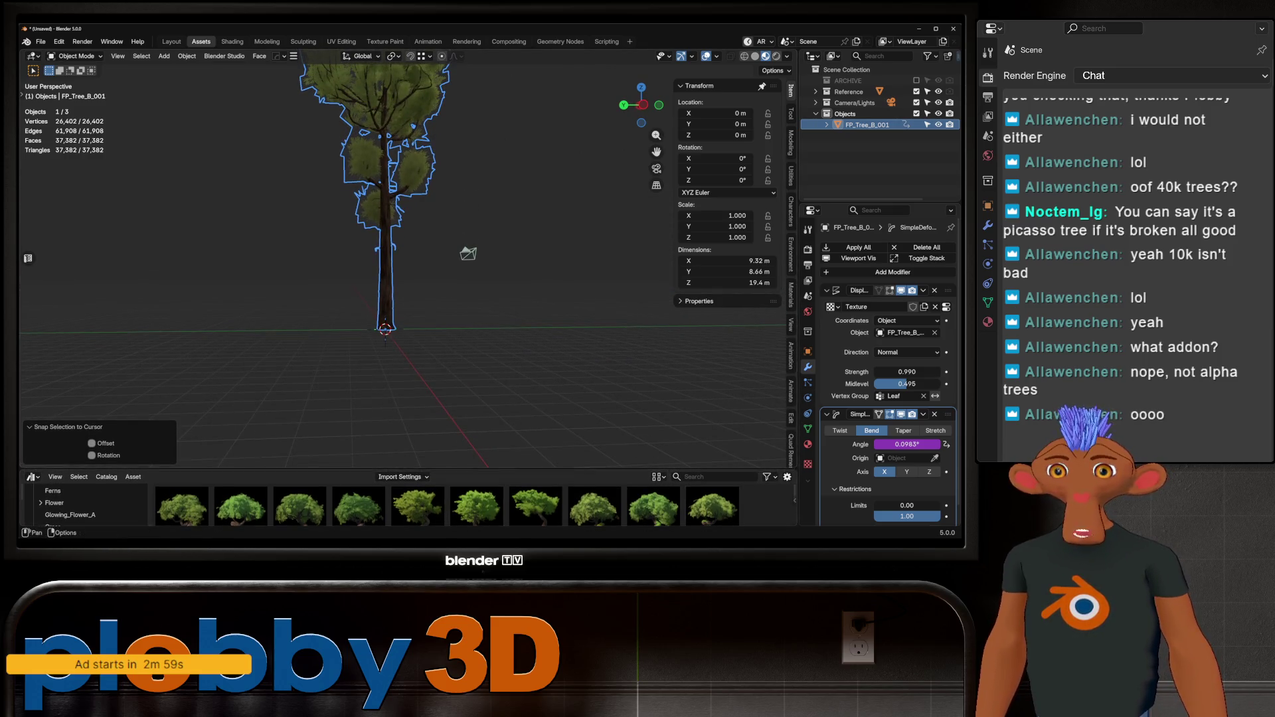
{"action": "key", "text": "KP_Decimal"}
{"action": "scroll", "coordinate": [505, 265], "scroll_direction": "up", "scroll_amount": 4}
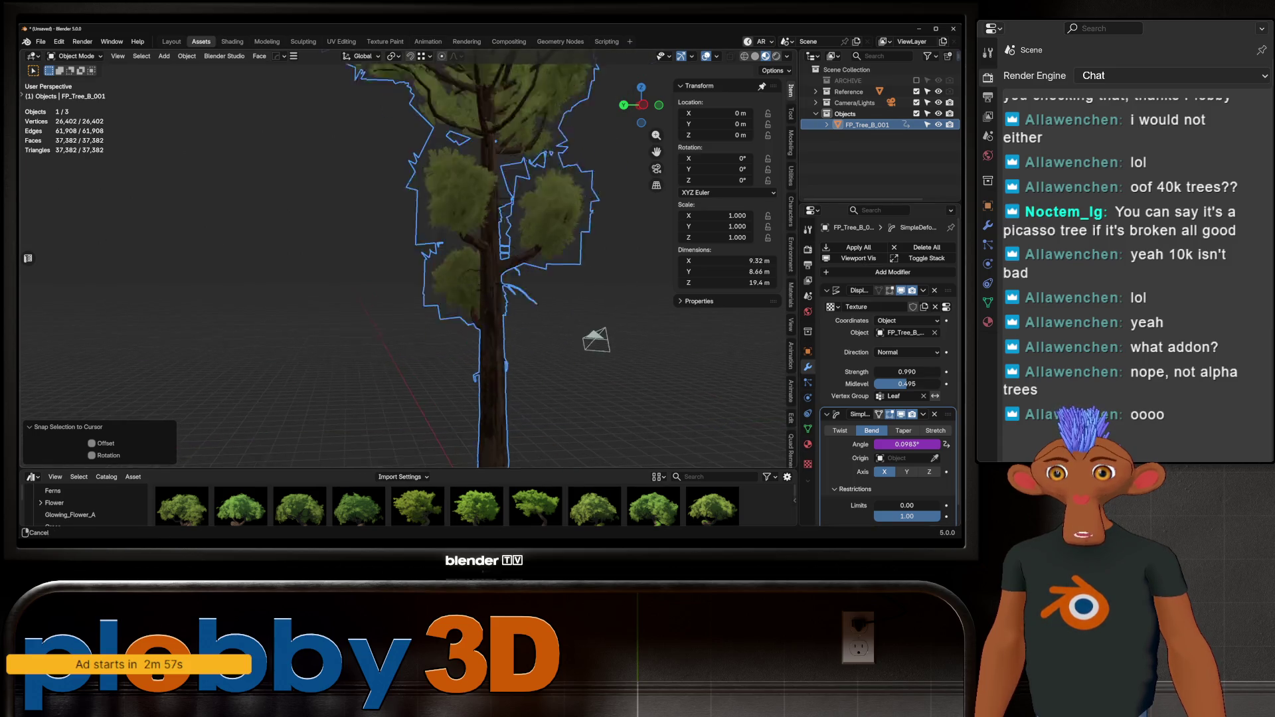
{"action": "scroll", "coordinate": [465, 266], "scroll_direction": "down", "scroll_amount": 5}
{"action": "key", "text": "KP_1"}
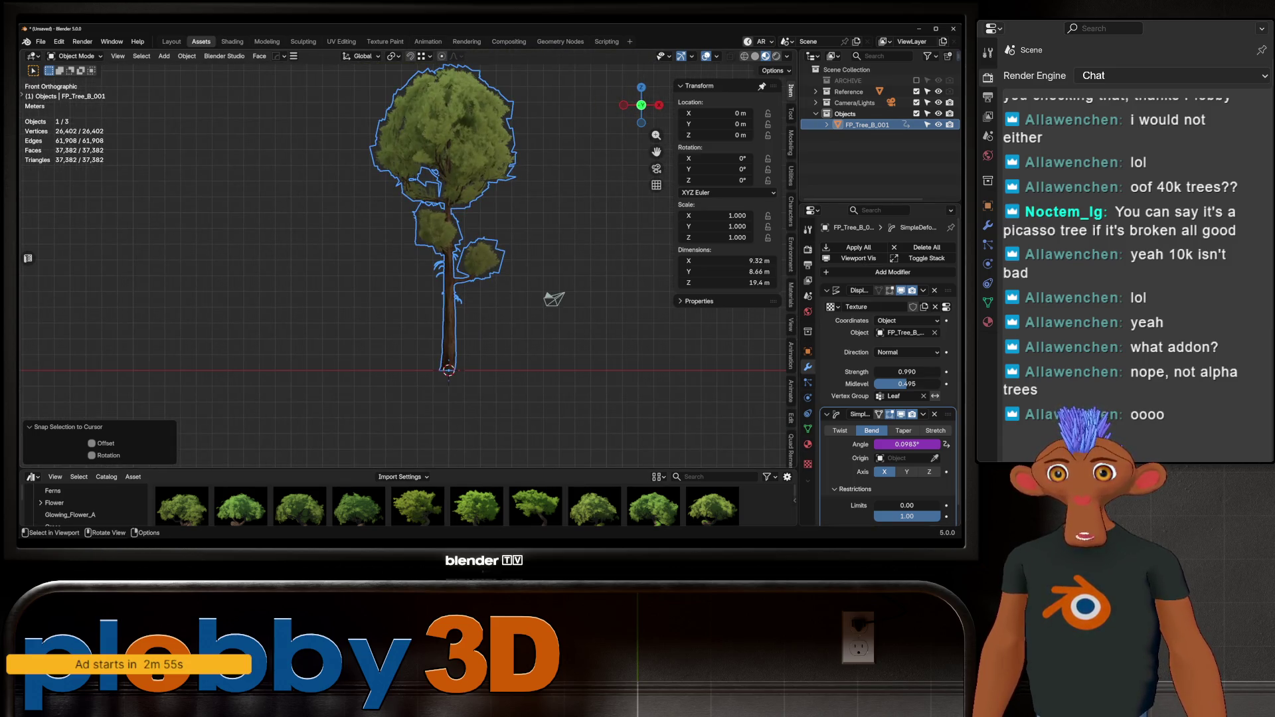
{"action": "left_click", "coordinate": [808, 444]}
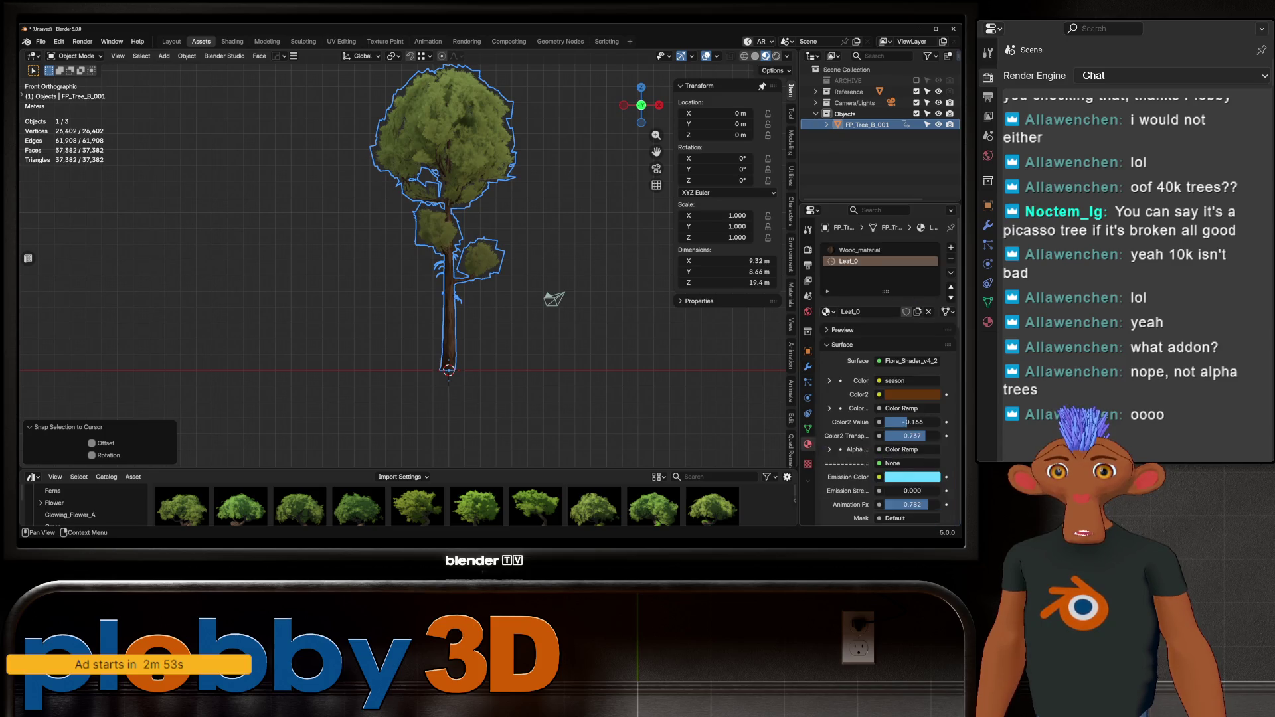
Open the Alpha Trees sidebar tab and expand its Alpha creator panel.
{"action": "scroll", "coordinate": [889, 372], "scroll_direction": "down", "scroll_amount": 10}
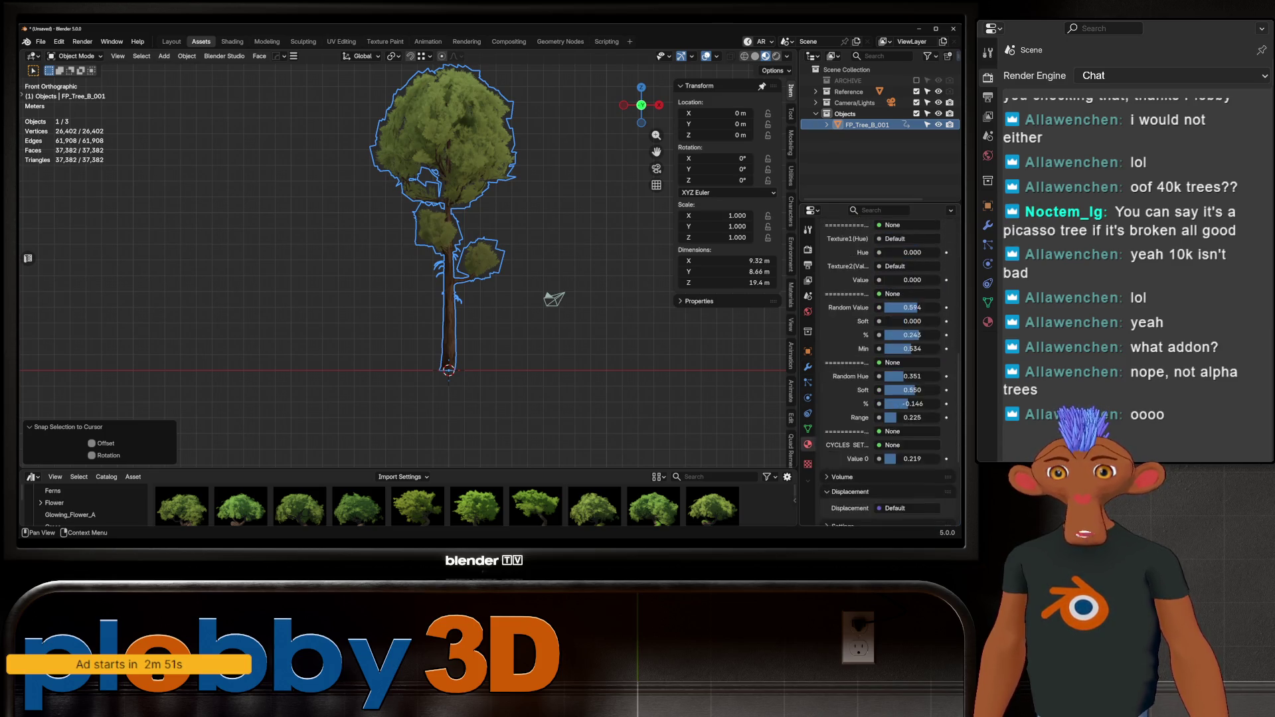
{"action": "scroll", "coordinate": [889, 372], "scroll_direction": "up", "scroll_amount": 10}
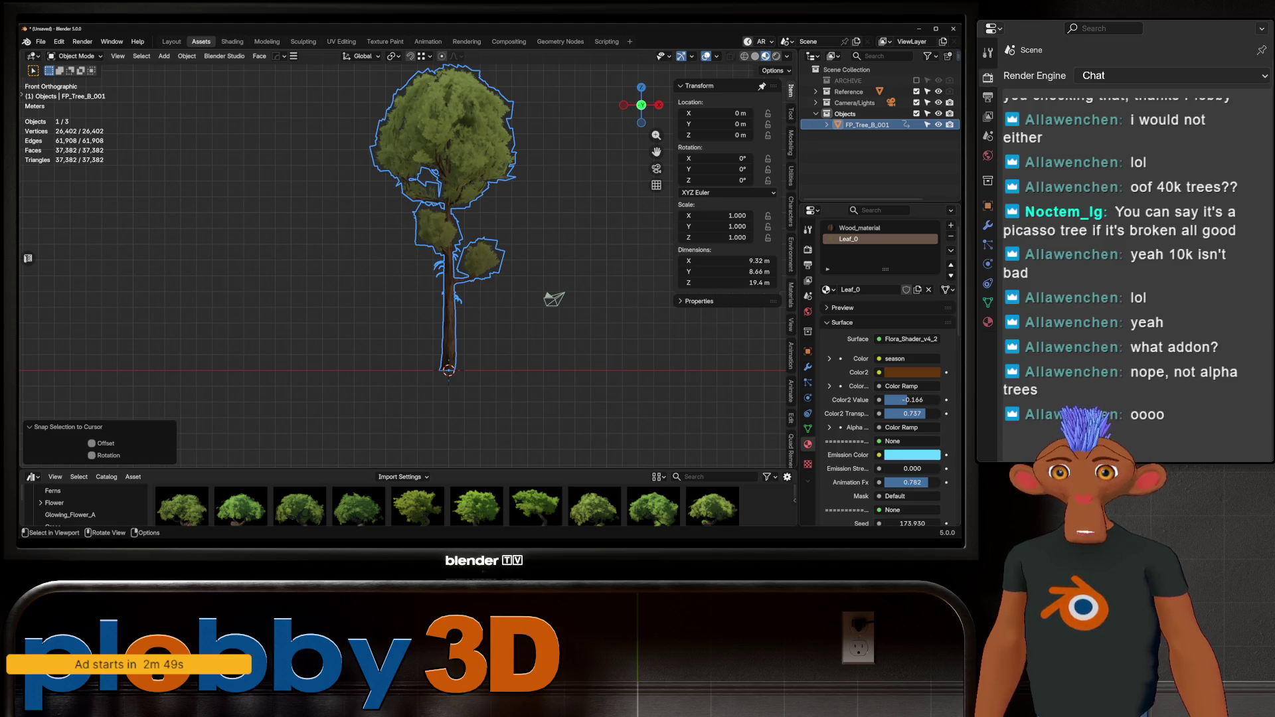
{"action": "scroll", "coordinate": [792, 266], "scroll_direction": "down", "scroll_amount": 8}
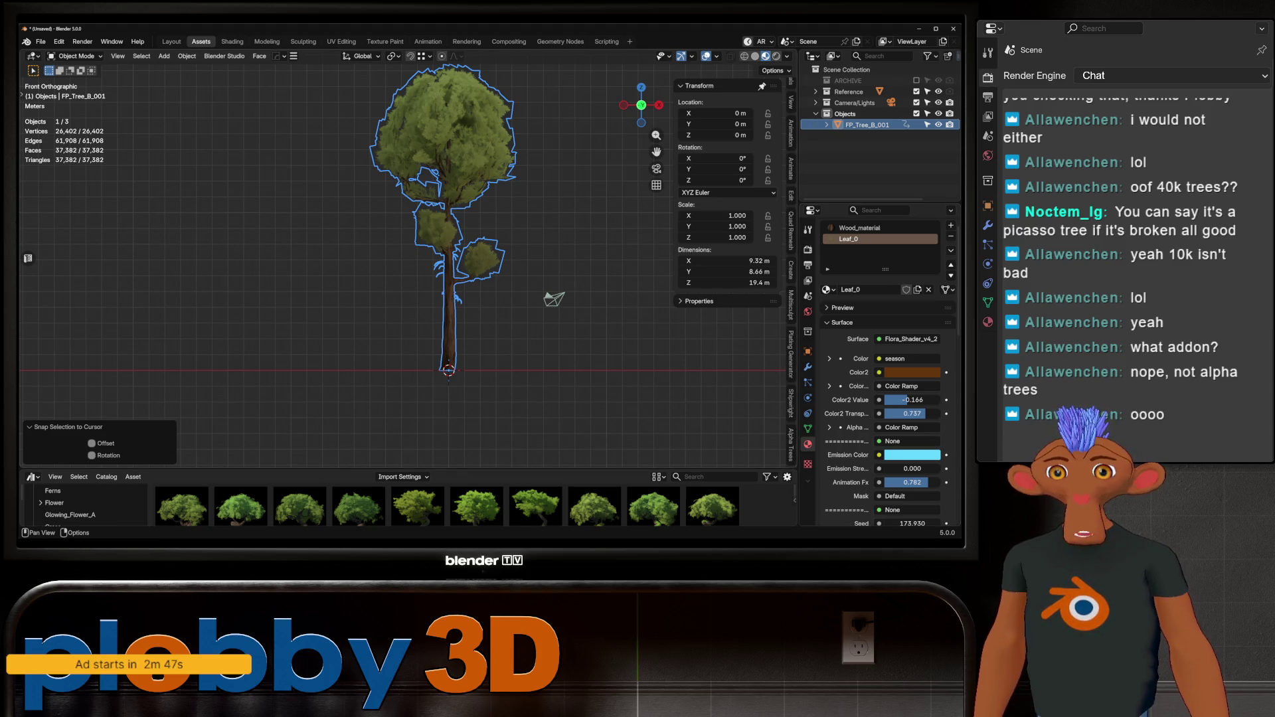
{"action": "left_click", "coordinate": [792, 445]}
{"action": "left_click", "coordinate": [704, 301]}
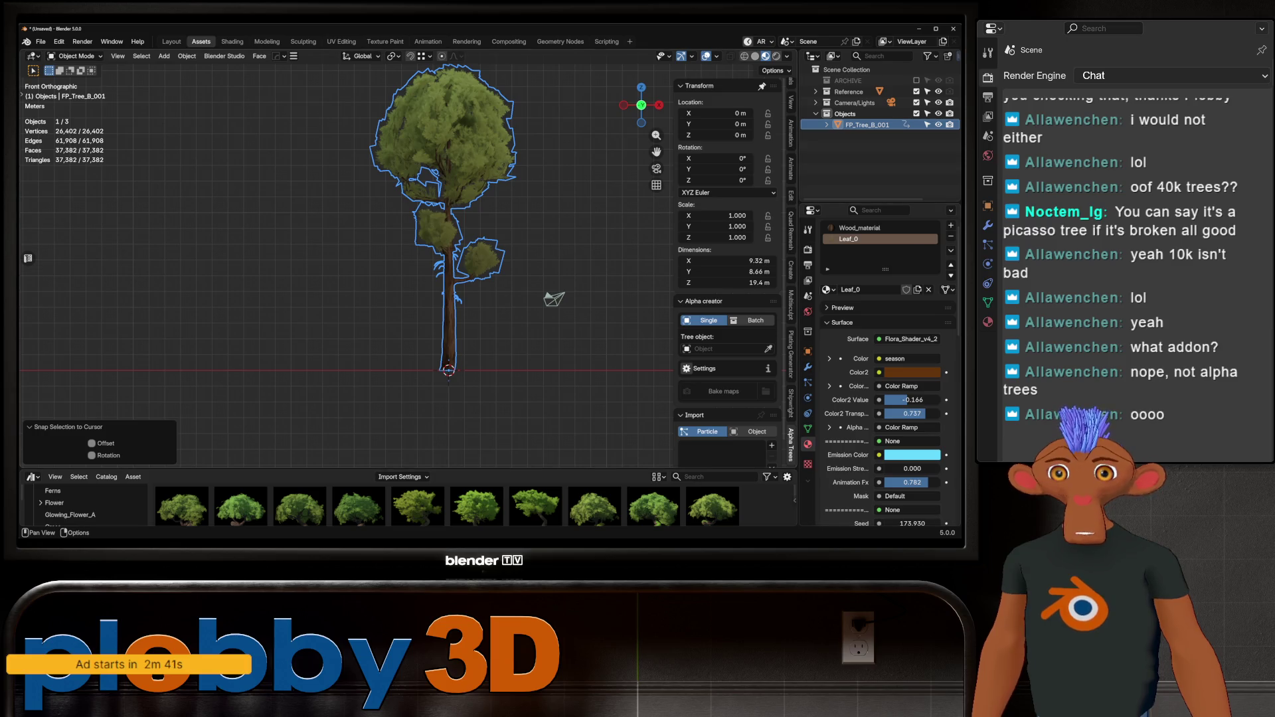
Pick FP_Tree_B_001 as the tree object and enable Wood_material trunk and Leaf_0 leaf material types.
{"action": "left_click", "coordinate": [769, 349]}
{"action": "left_click", "coordinate": [447, 320]}
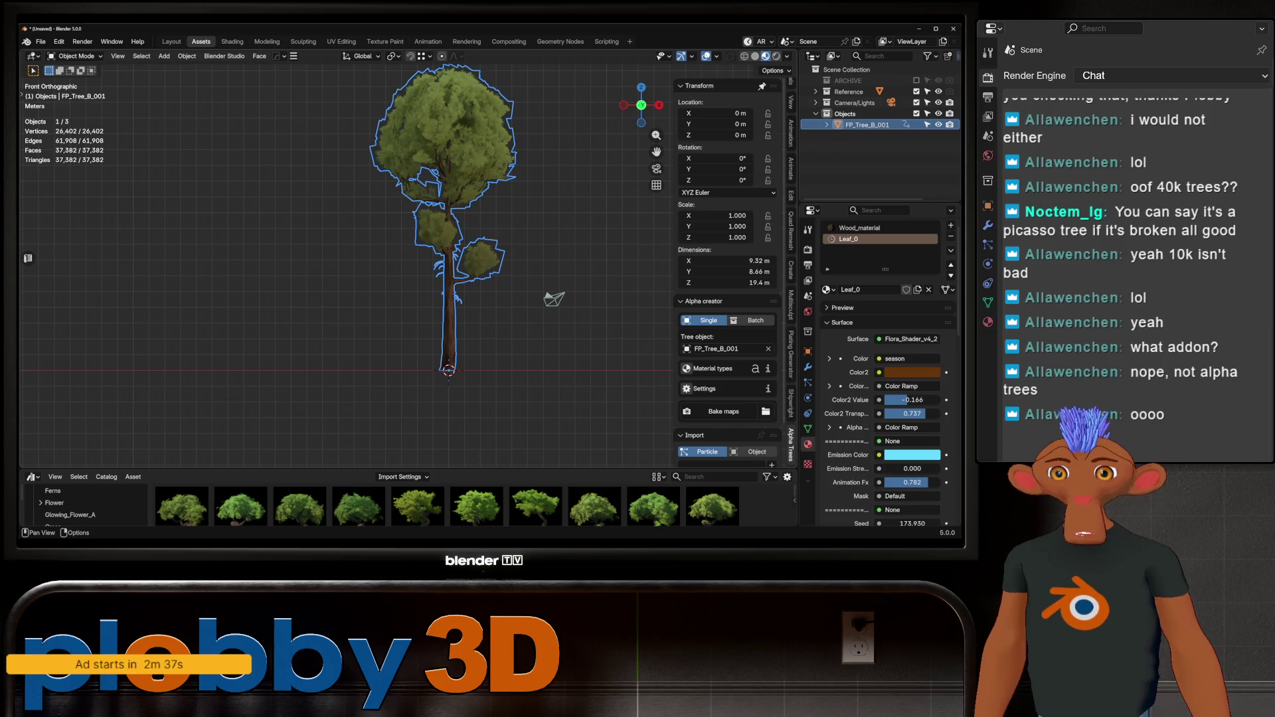
{"action": "left_click", "coordinate": [686, 368]}
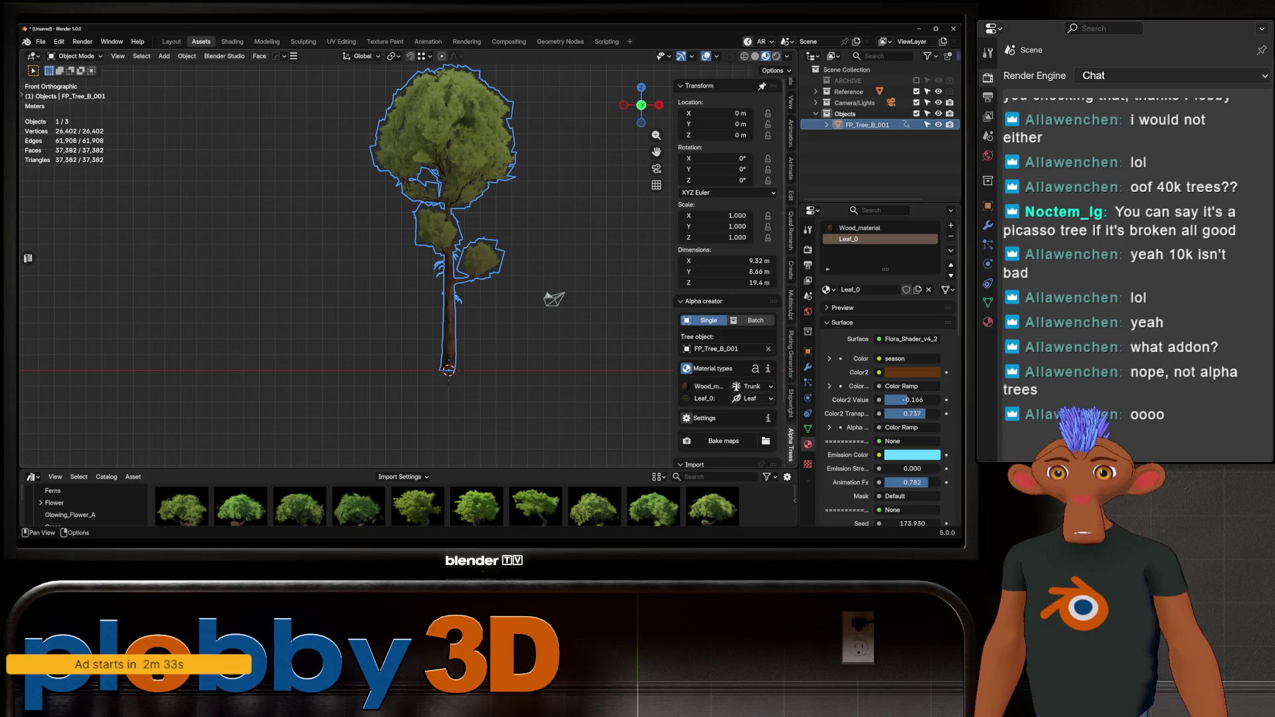
{"action": "left_click", "coordinate": [714, 369]}
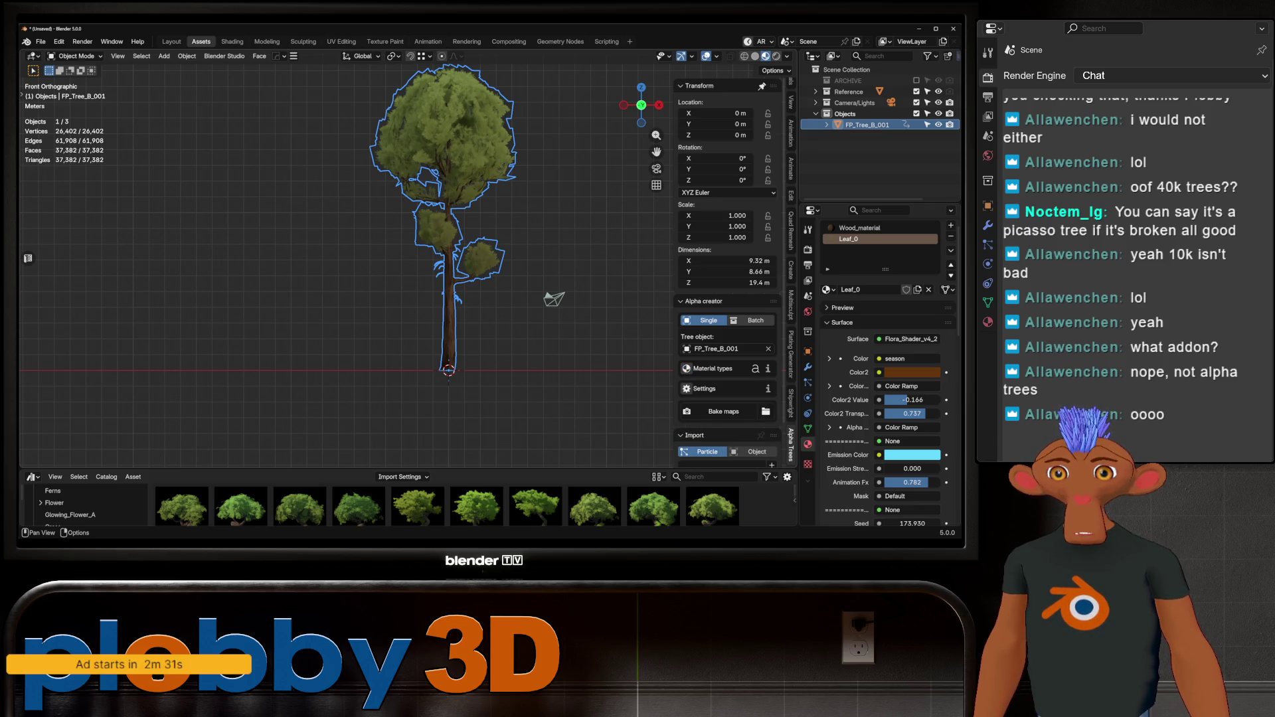
Expand the bake Settings and bring up the Bake maps confirmation at 256 samples.
{"action": "left_click", "coordinate": [704, 389]}
{"action": "scroll", "coordinate": [727, 376], "scroll_direction": "down", "scroll_amount": 3}
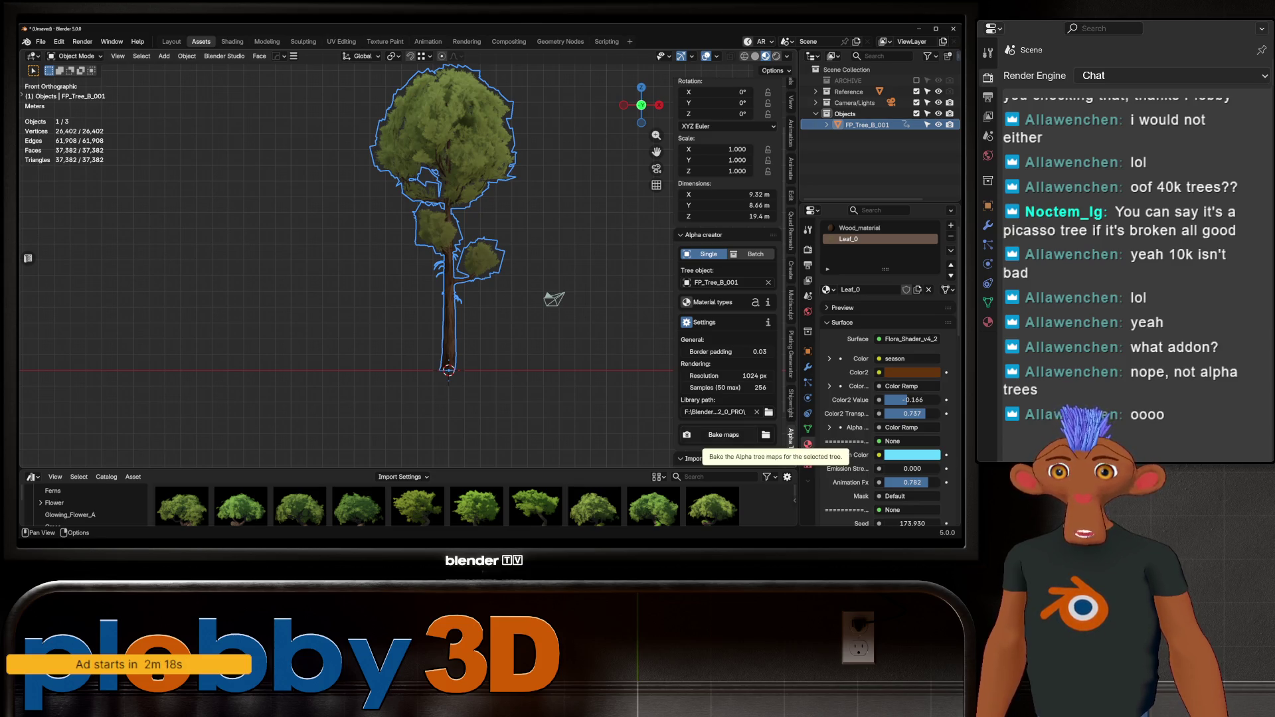
{"action": "left_click", "coordinate": [724, 436]}
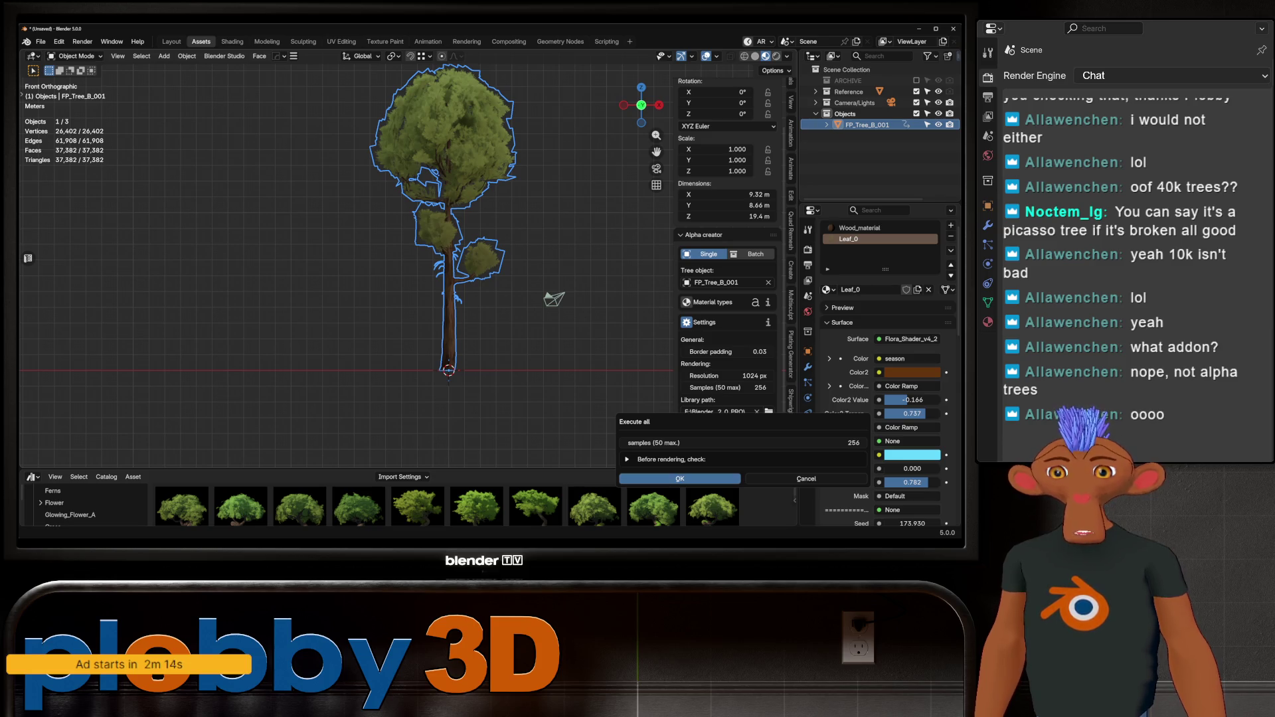
Expand the pre-render checklist, set bake samples to 50, and run the bake.
{"action": "left_click", "coordinate": [671, 459]}
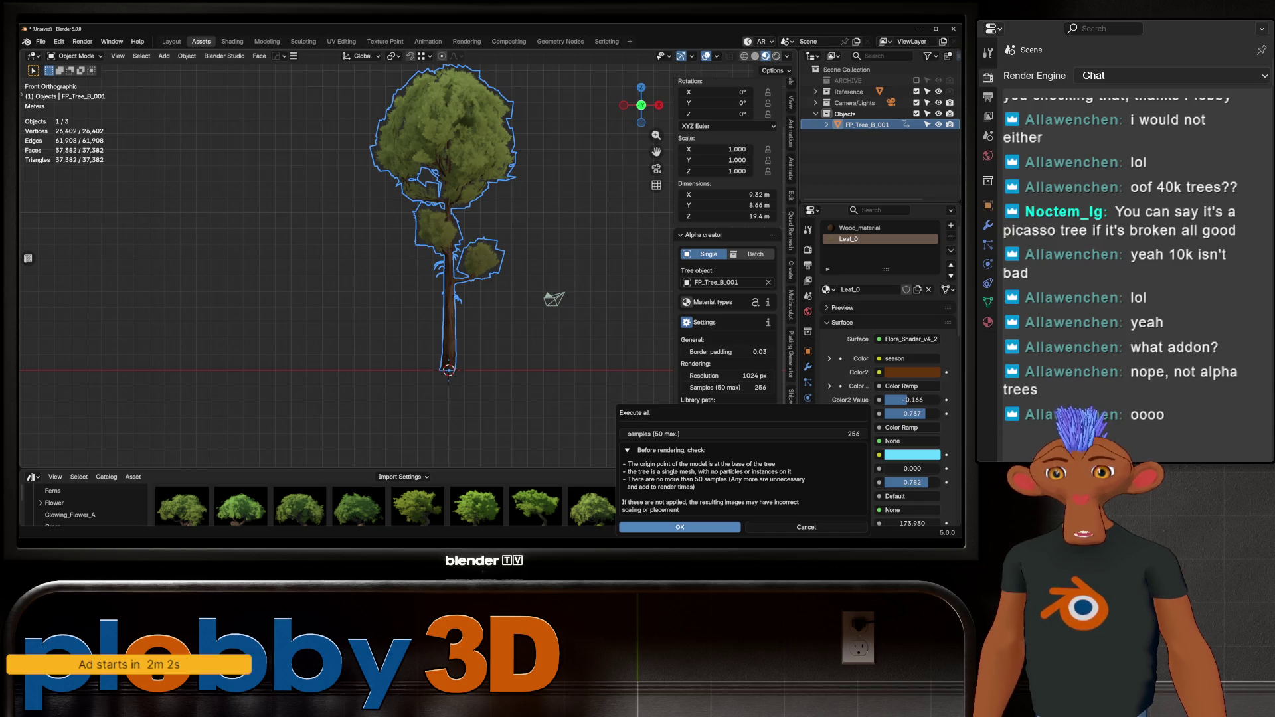
{"action": "left_click", "coordinate": [742, 434]}
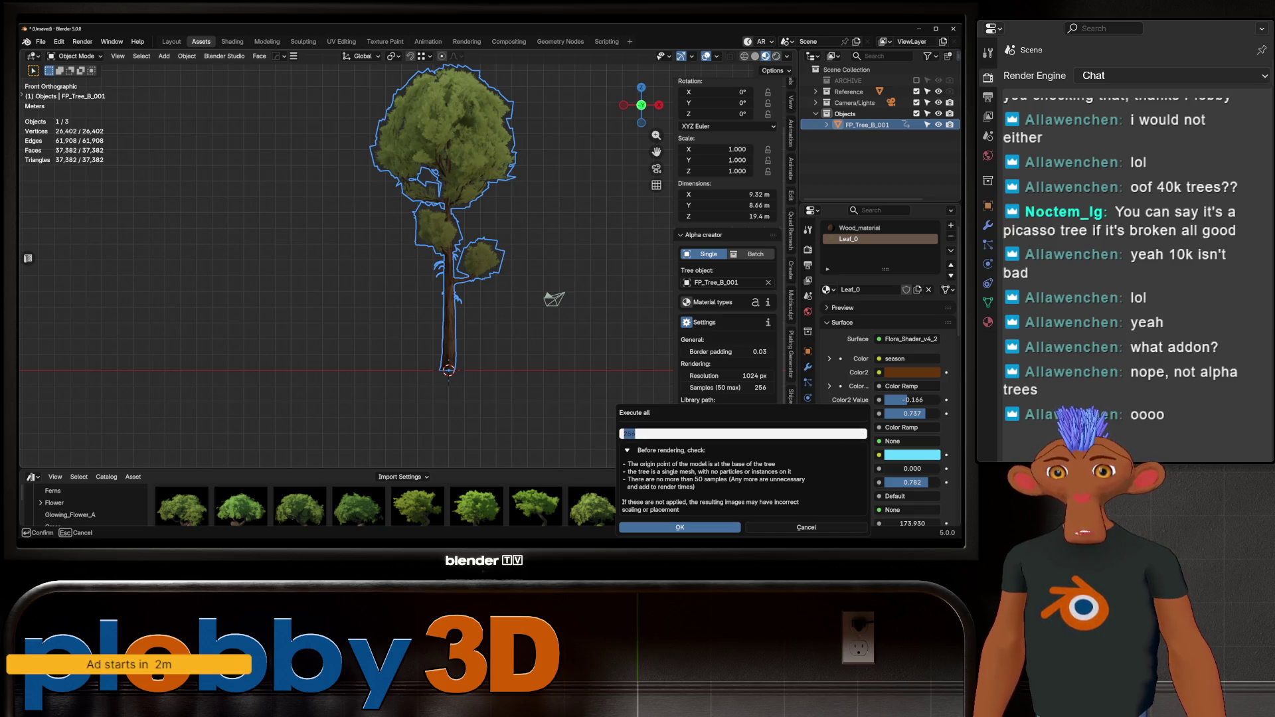
{"action": "type", "text": "50"}
{"action": "key", "text": "Return"}
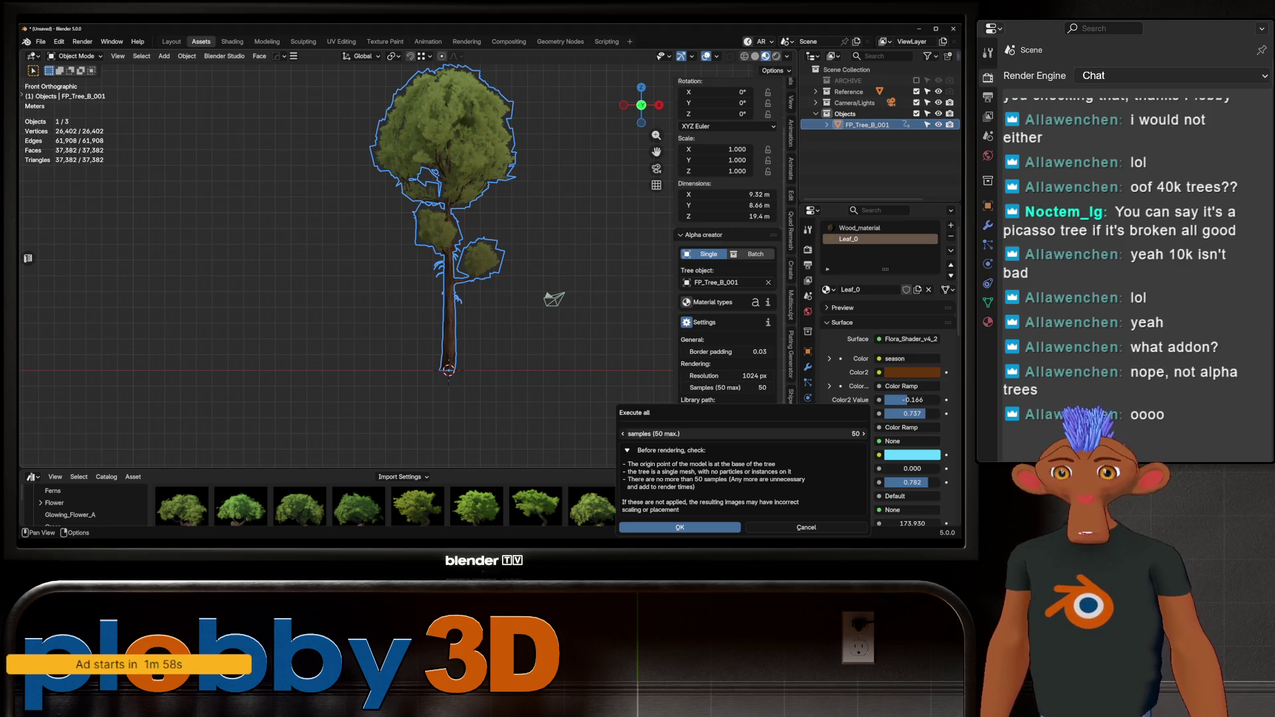
{"action": "left_click", "coordinate": [680, 528]}
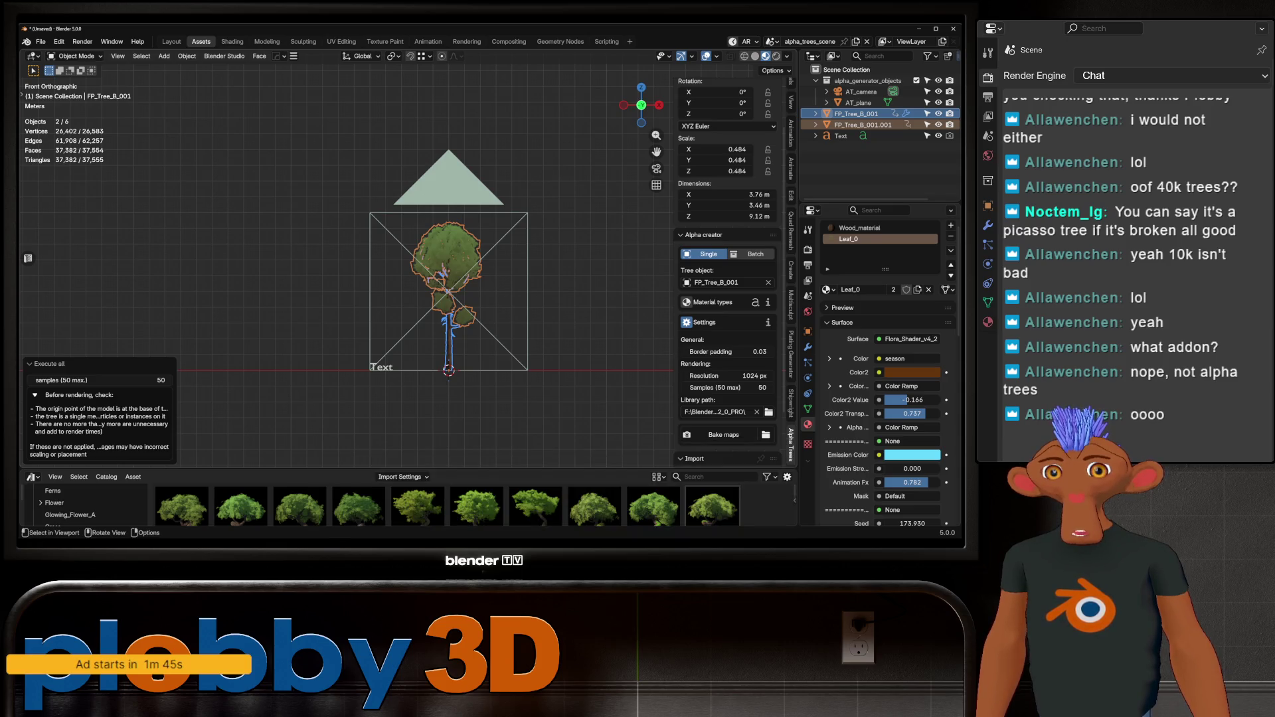
{"action": "scroll", "coordinate": [458, 352], "scroll_direction": "up", "scroll_amount": 5}
{"action": "mouse_move", "coordinate": [459, 352]}
{"action": "middle_mouse_down"}
{"action": "mouse_move", "coordinate": [473, 340]}
{"action": "mouse_move", "coordinate": [518, 362]}
{"action": "middle_mouse_up"}
{"action": "scroll", "coordinate": [728, 265], "scroll_direction": "down", "scroll_amount": 4}
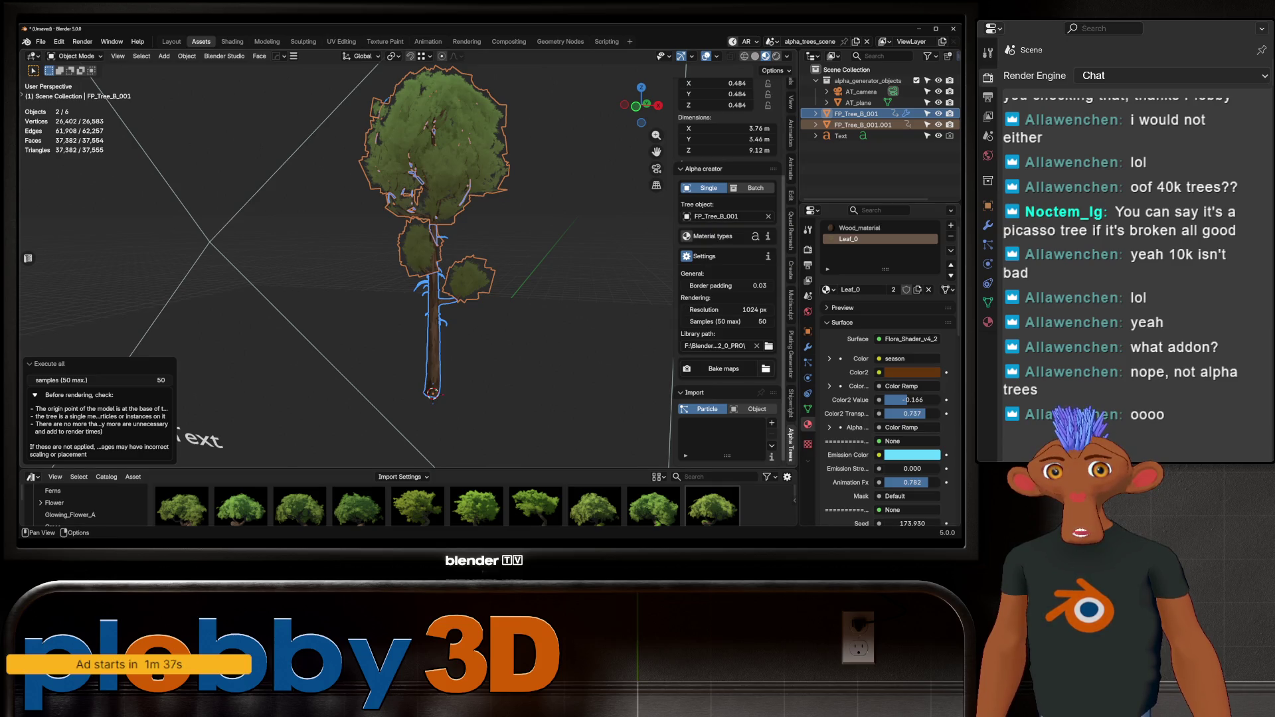
{"action": "left_click", "coordinate": [766, 368]}
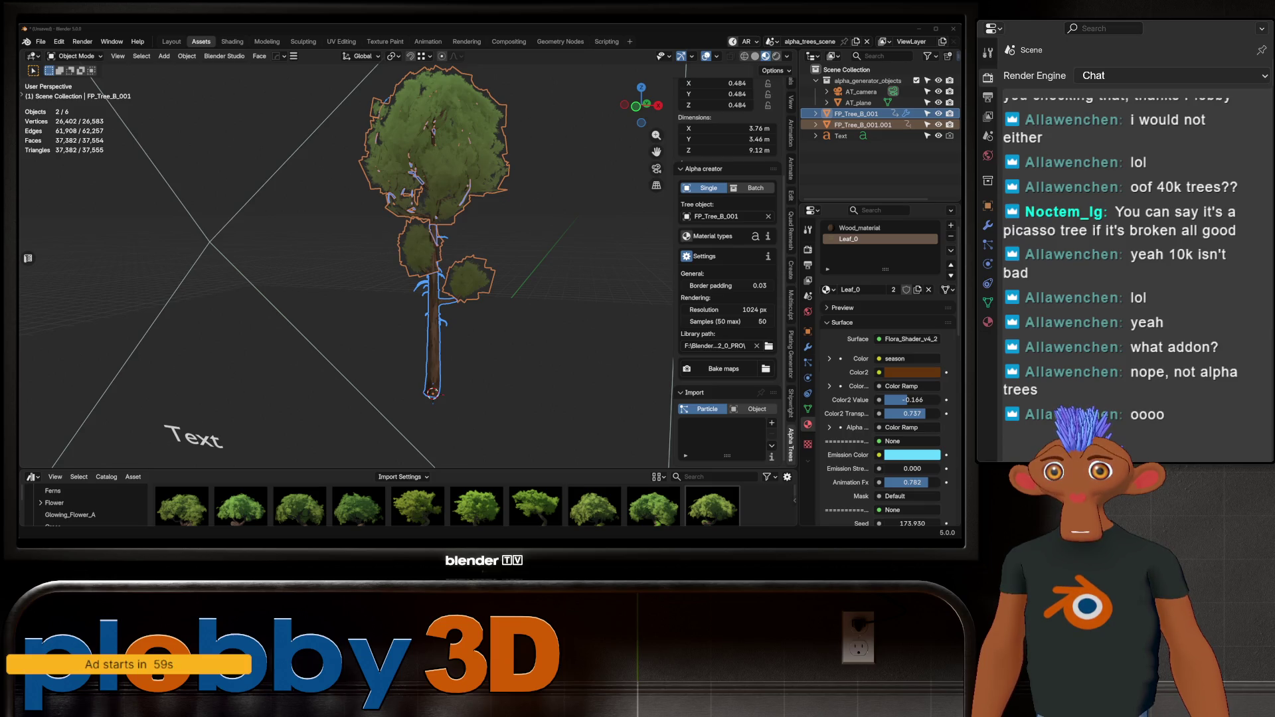
{"action": "scroll", "coordinate": [727, 266], "scroll_direction": "up", "scroll_amount": 2}
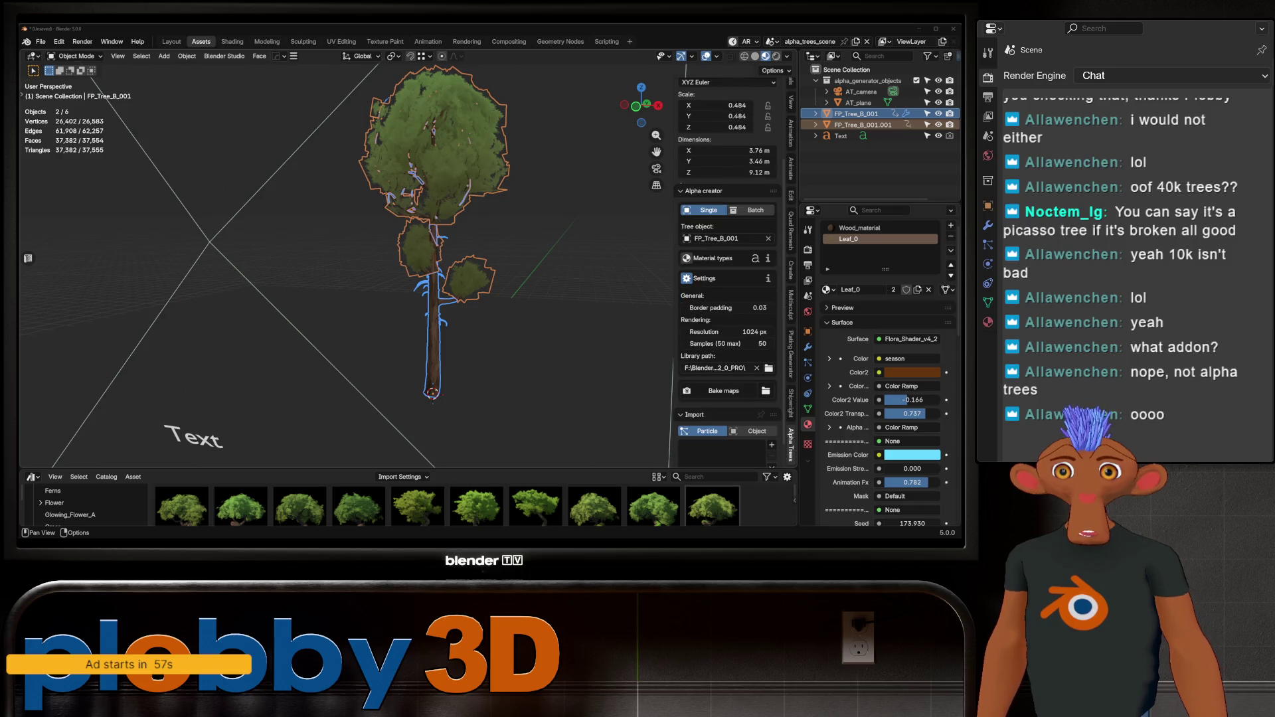
{"action": "left_click", "coordinate": [768, 368]}
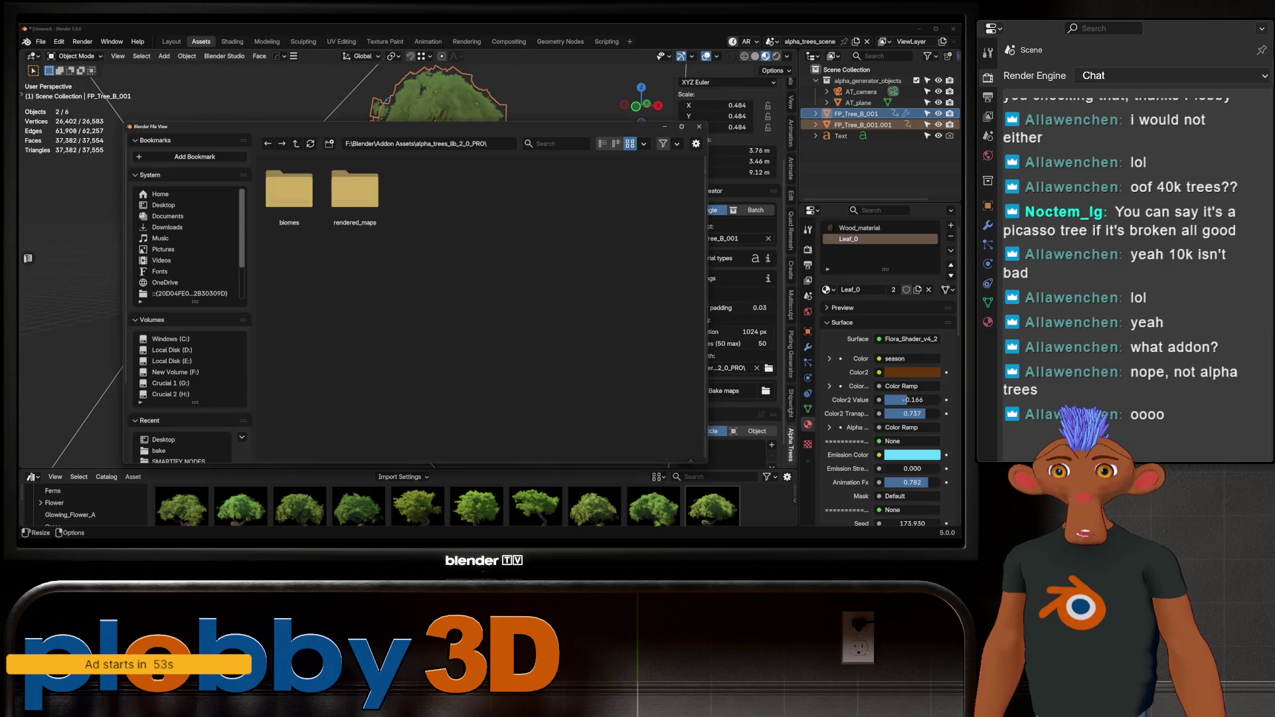
{"action": "left_click", "coordinate": [593, 452]}
{"action": "scroll", "coordinate": [727, 266], "scroll_direction": "down", "scroll_amount": 2}
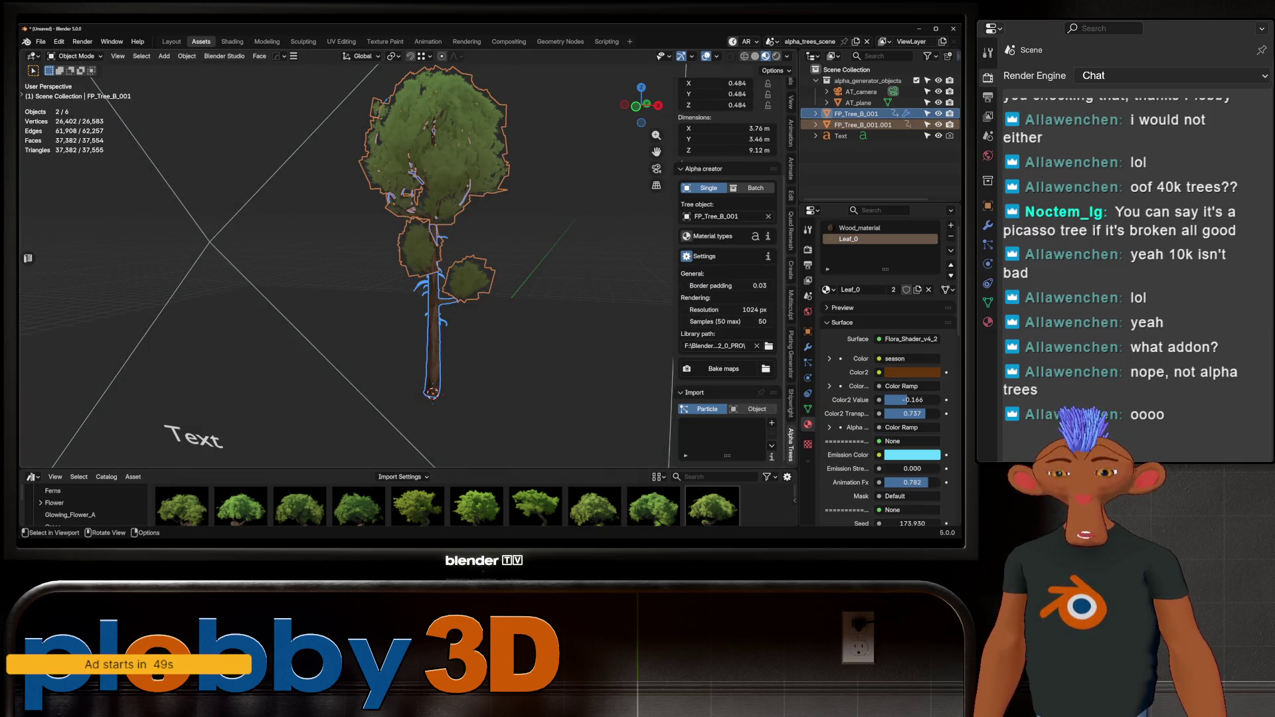
{"action": "key", "text": "KP_0"}
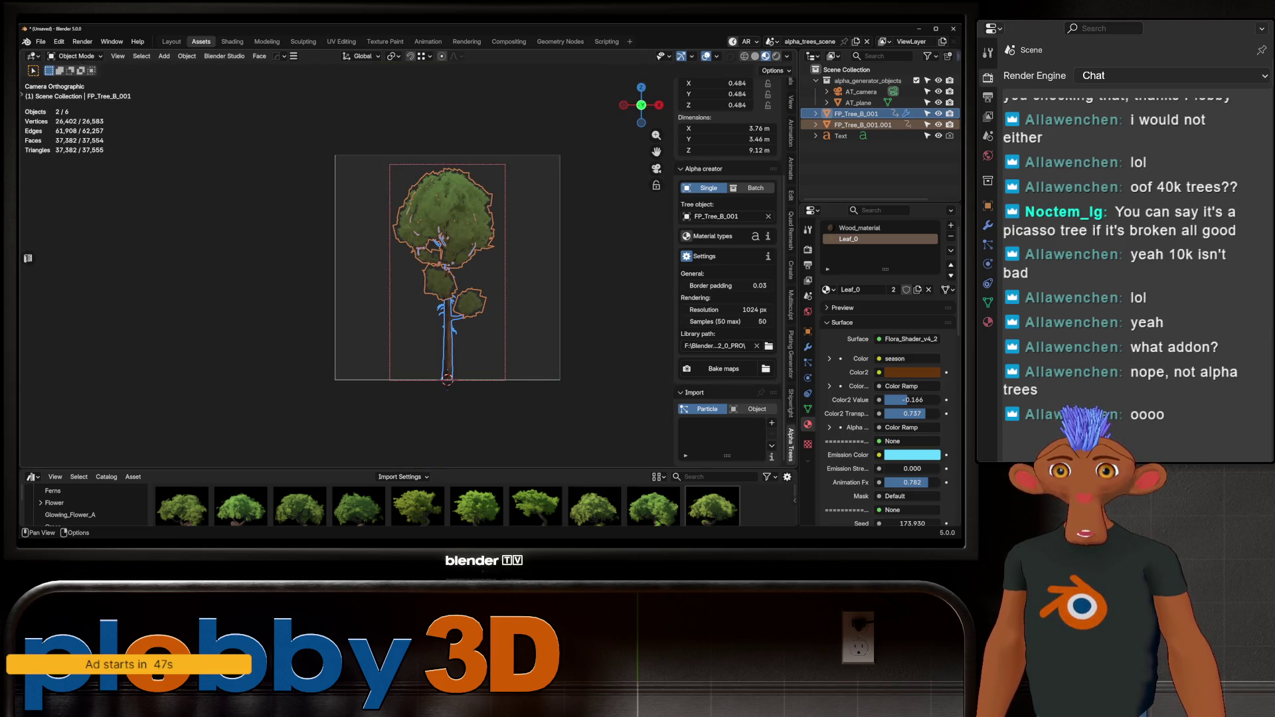
Rerun Bake maps with OK, then open the resulting error in the Info Log.
{"action": "left_click", "coordinate": [724, 369]}
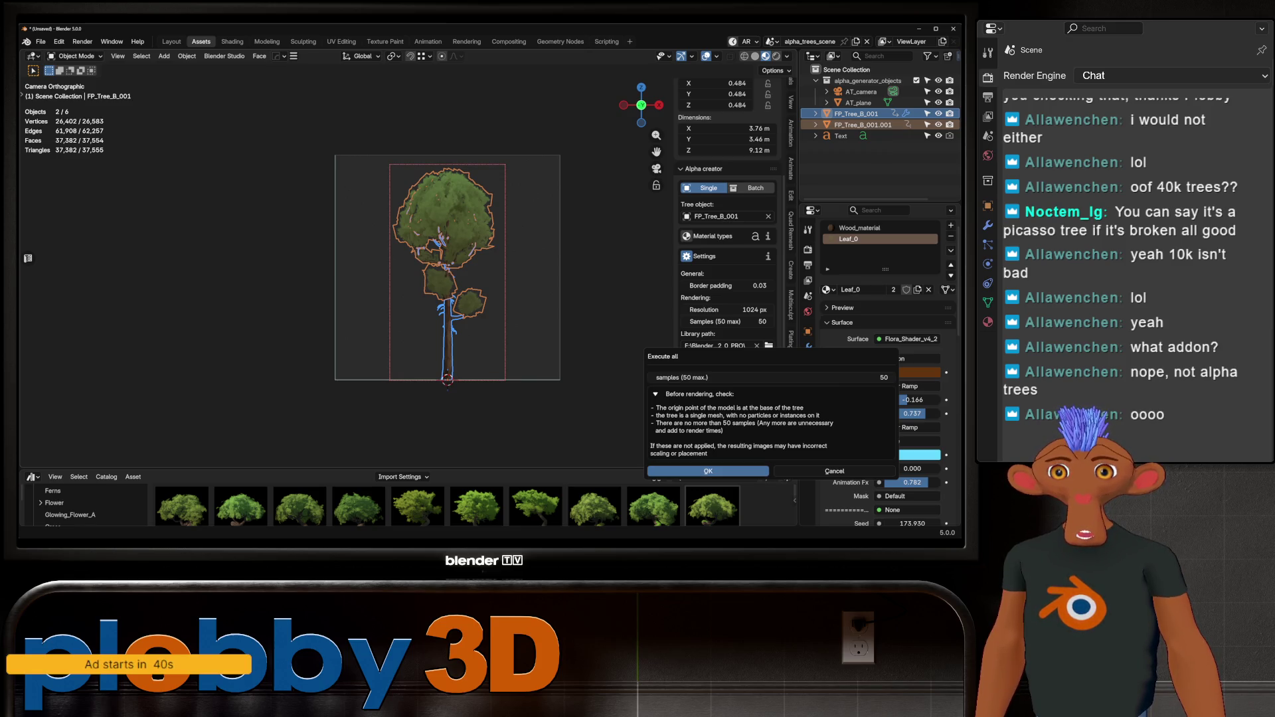
{"action": "left_click", "coordinate": [709, 471]}
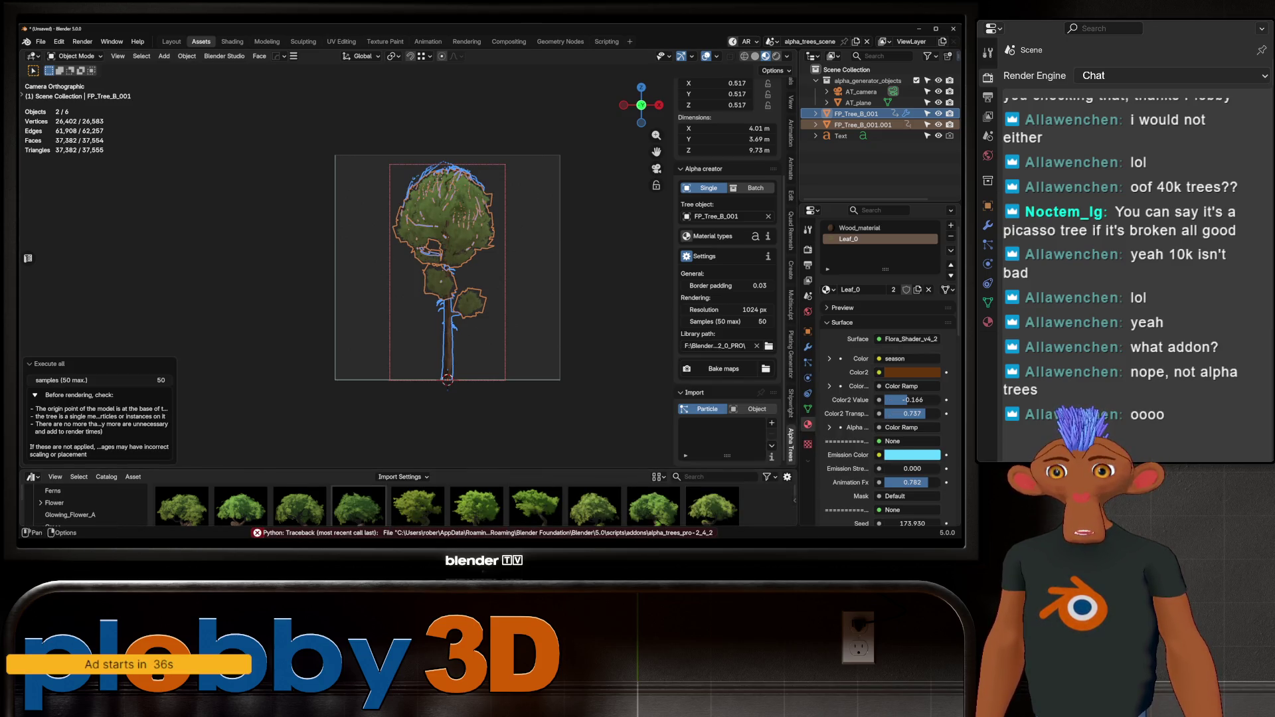
{"action": "left_click", "coordinate": [478, 532]}
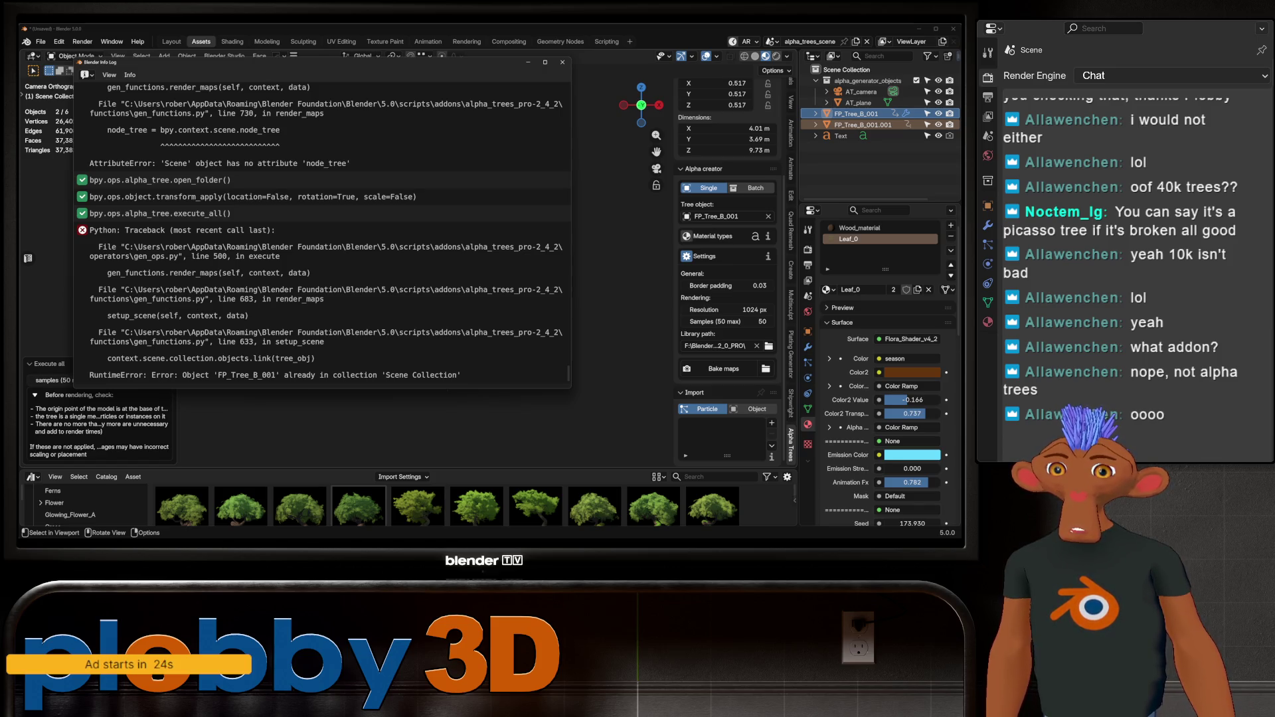
Close the Info Log, orbit out of the camera view, and select FP_Tree_B_001 in the Outliner.
{"action": "scroll", "coordinate": [319, 232], "scroll_direction": "up", "scroll_amount": 5}
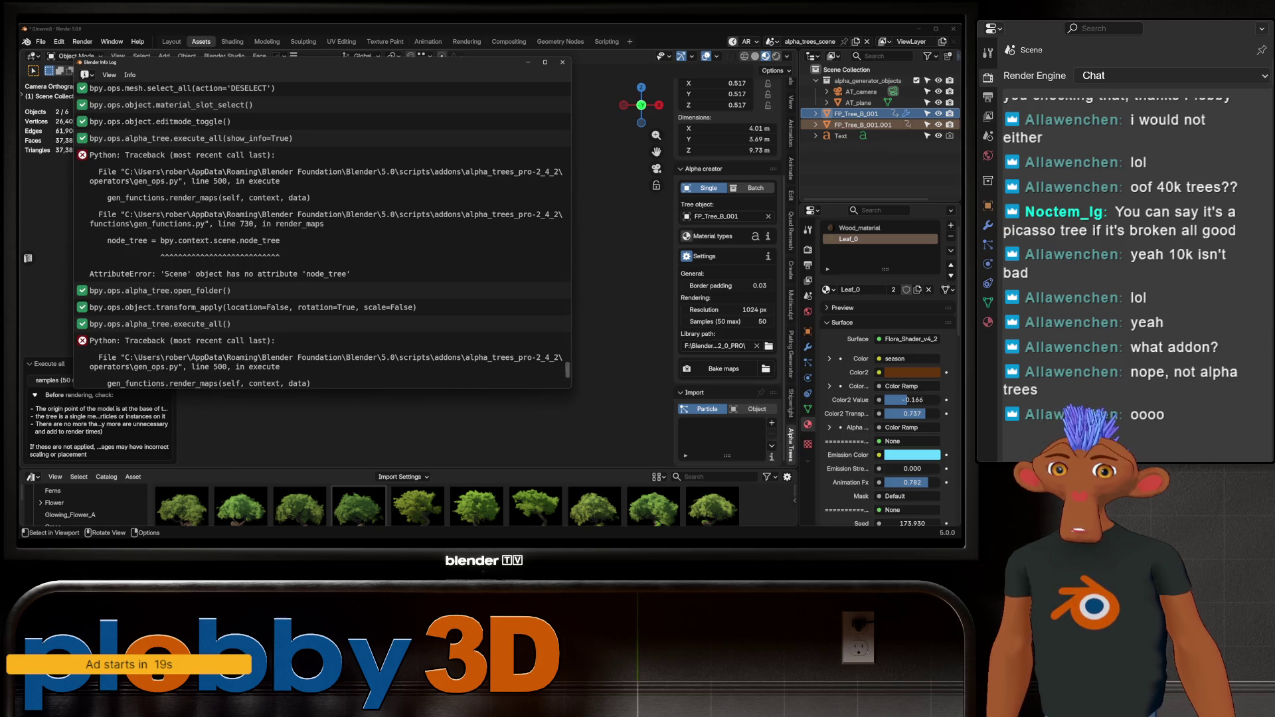
{"action": "left_click", "coordinate": [563, 62]}
{"action": "middle_click_drag", "start_coordinate": [399, 266], "coordinate": [466, 259]}
{"action": "left_click", "coordinate": [864, 102]}
{"action": "left_click", "coordinate": [857, 91]}
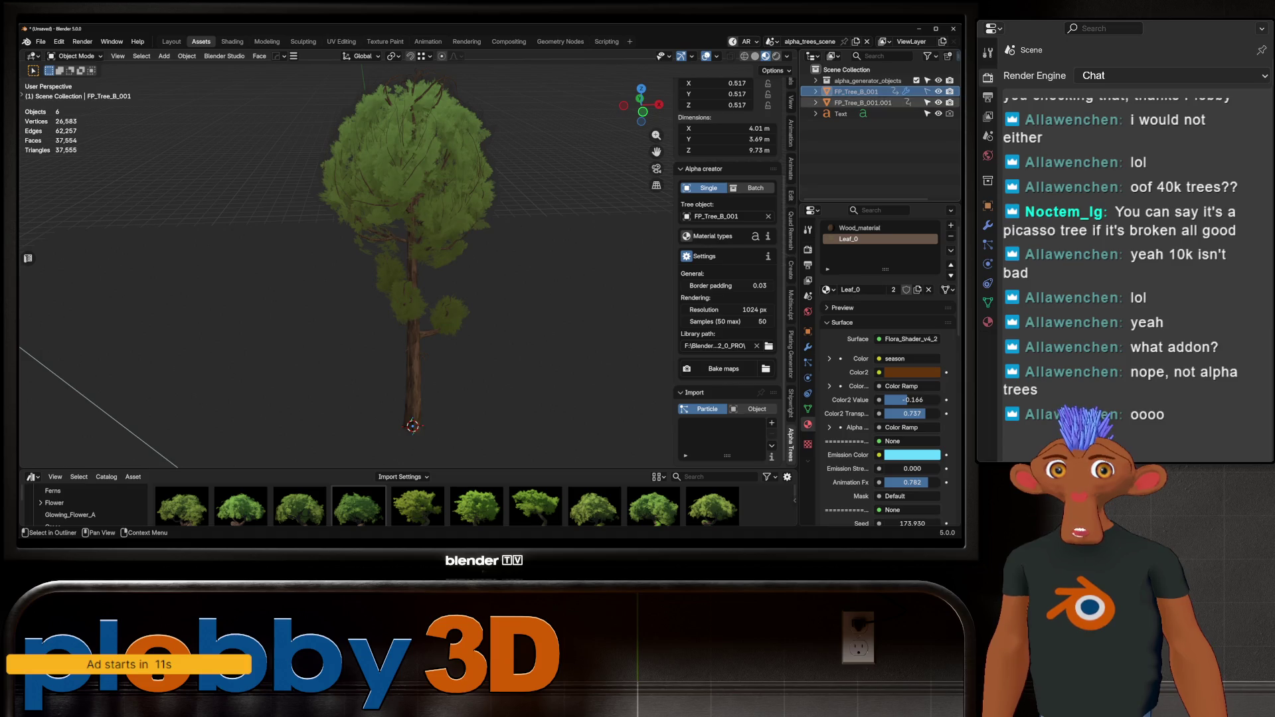
Toggle FP_Tree_B_001.001's visibility off and on, then expand and collapse its Outliner row.
{"action": "left_click", "coordinate": [938, 102]}
{"action": "left_click", "coordinate": [939, 103]}
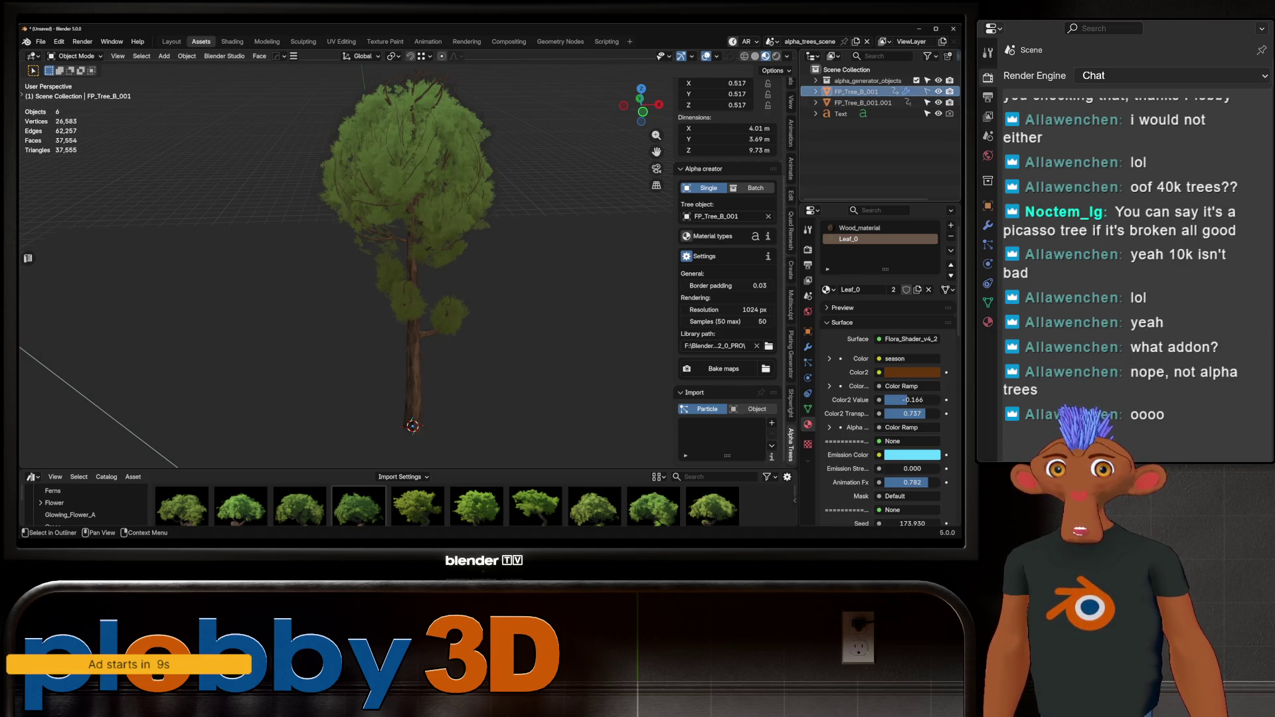
{"action": "left_click", "coordinate": [816, 103]}
{"action": "left_click", "coordinate": [815, 102]}
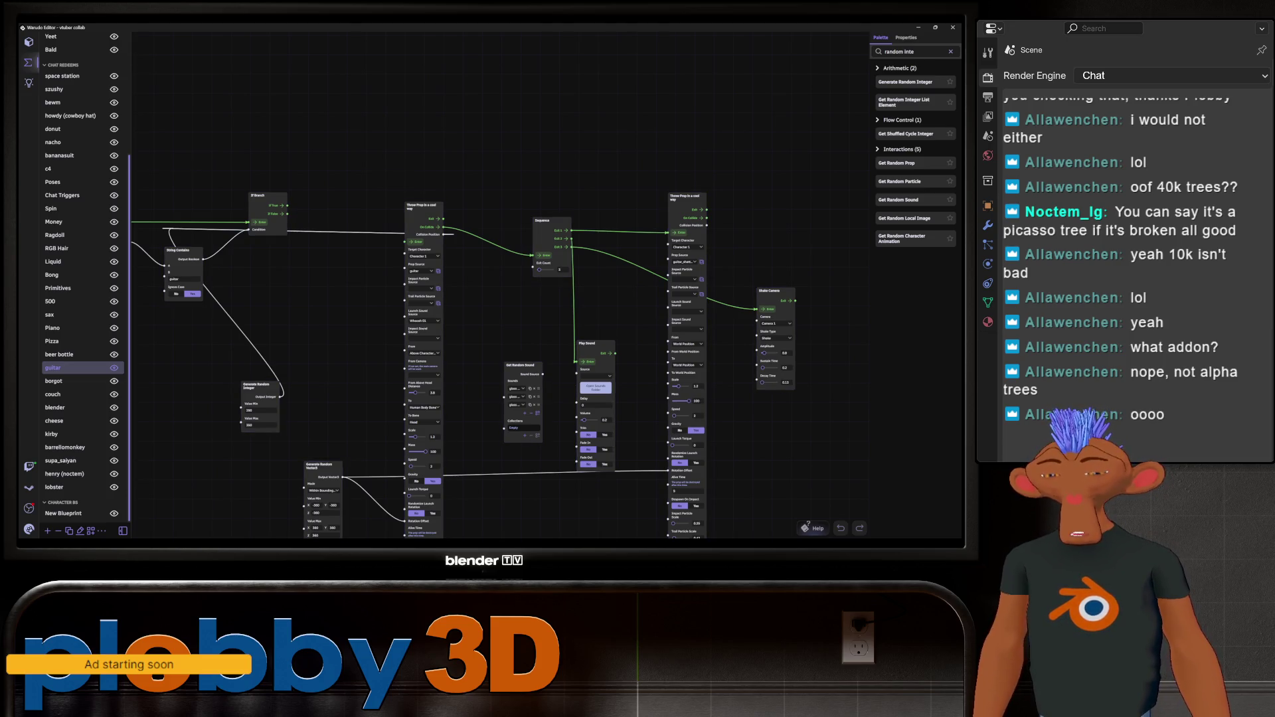
Launch Blender 4.5 from the app launcher search.
{"action": "key", "text": "alt+space"}
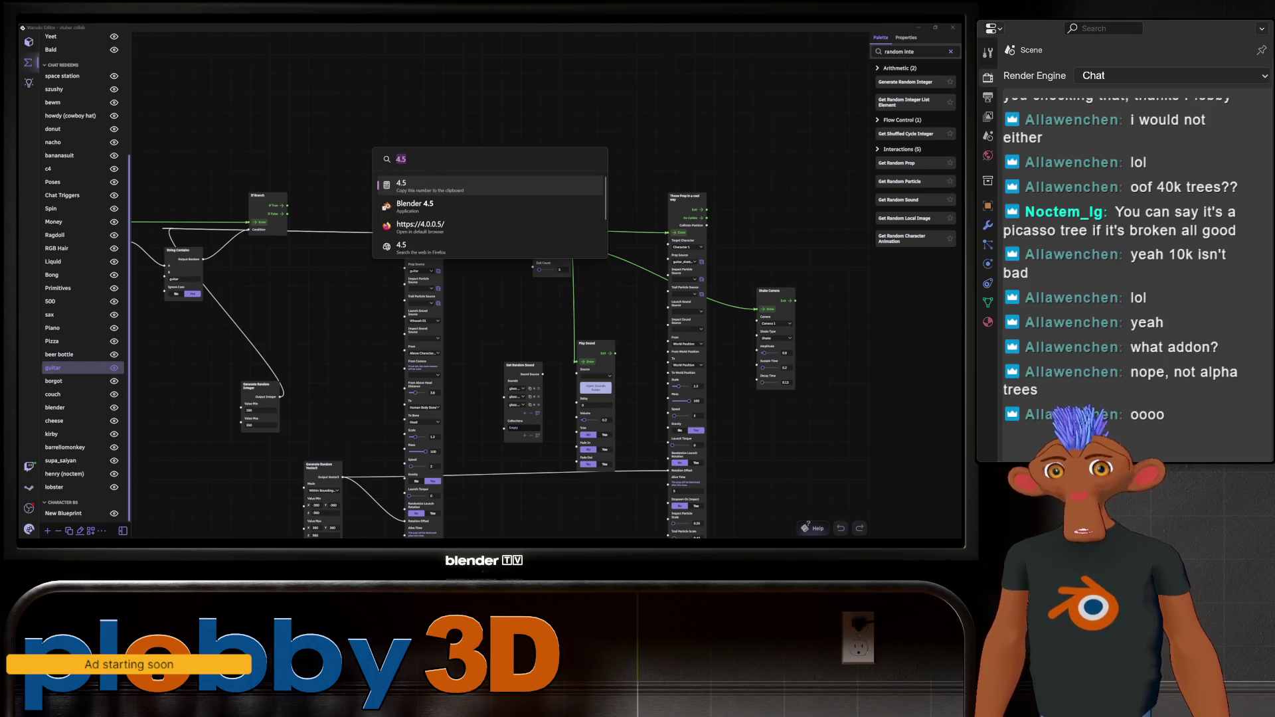
{"action": "type", "text": "blender 4.5"}
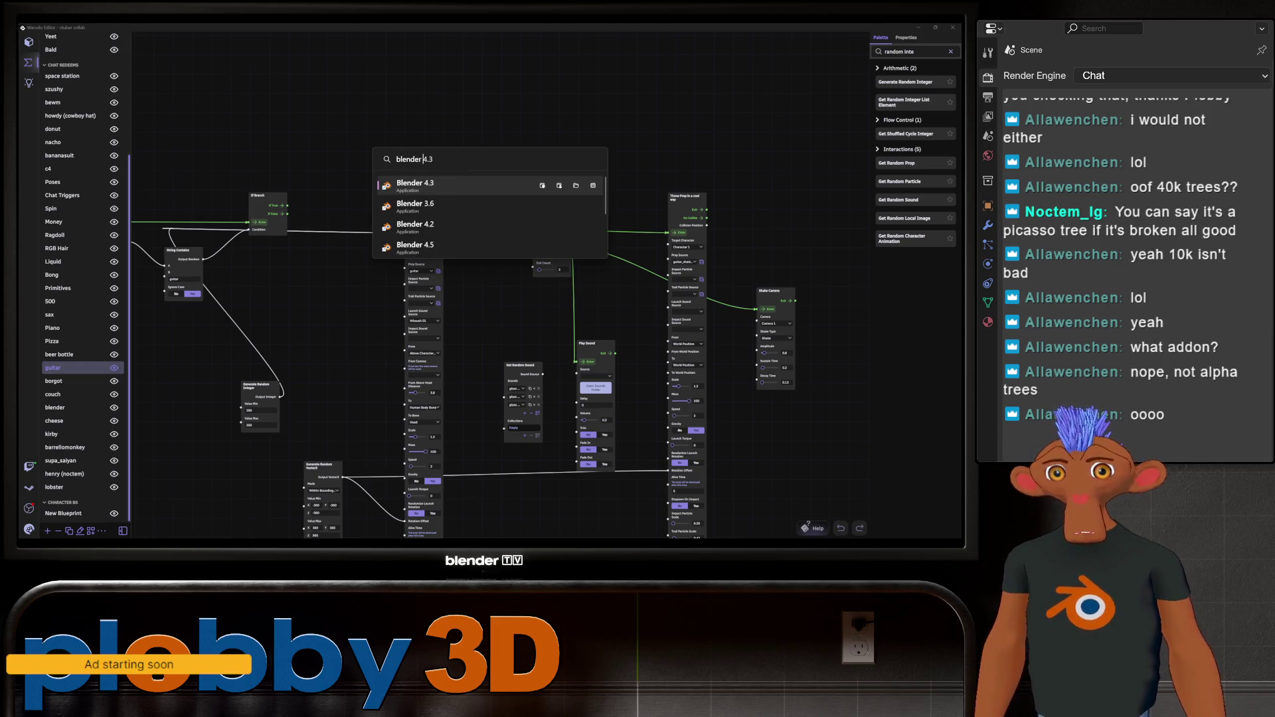
{"action": "key", "text": "Return"}
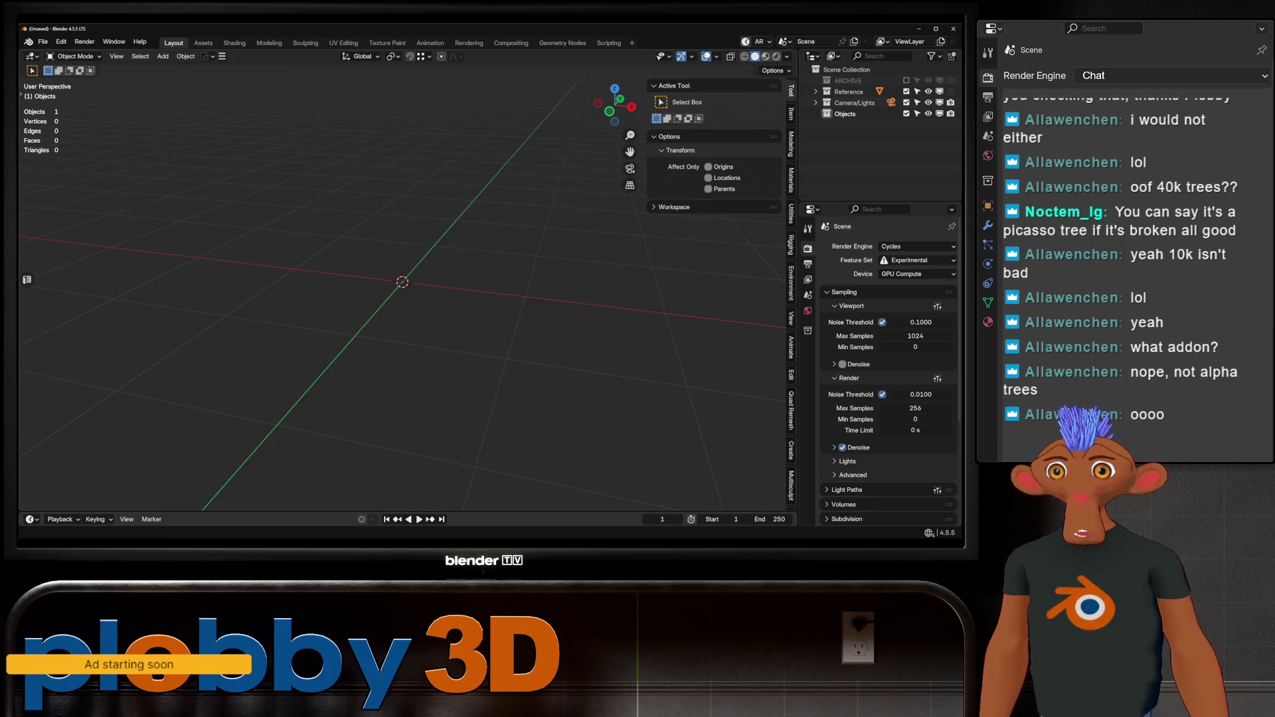
Add Flora_Paint_Assets_Library_v1_3_PRO as an asset library in File Paths and save preferences.
{"action": "left_click", "coordinate": [61, 41]}
{"action": "left_click", "coordinate": [99, 195]}
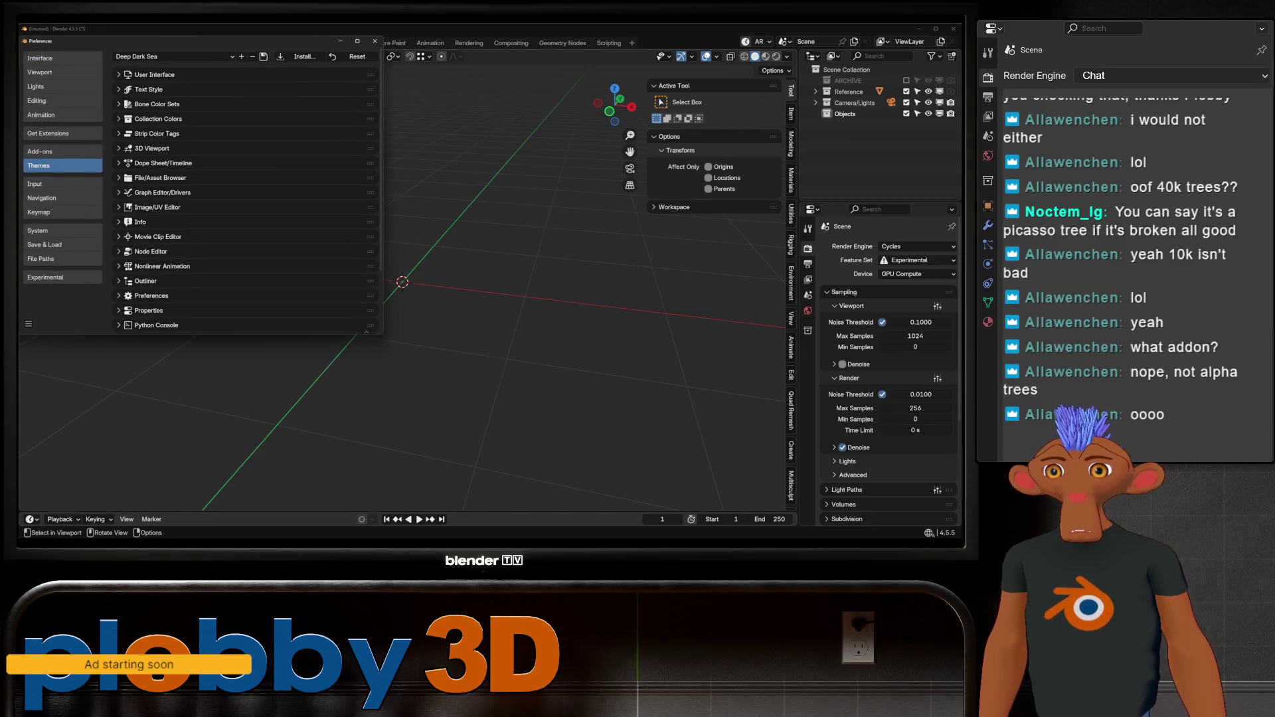
{"action": "left_click", "coordinate": [40, 258]}
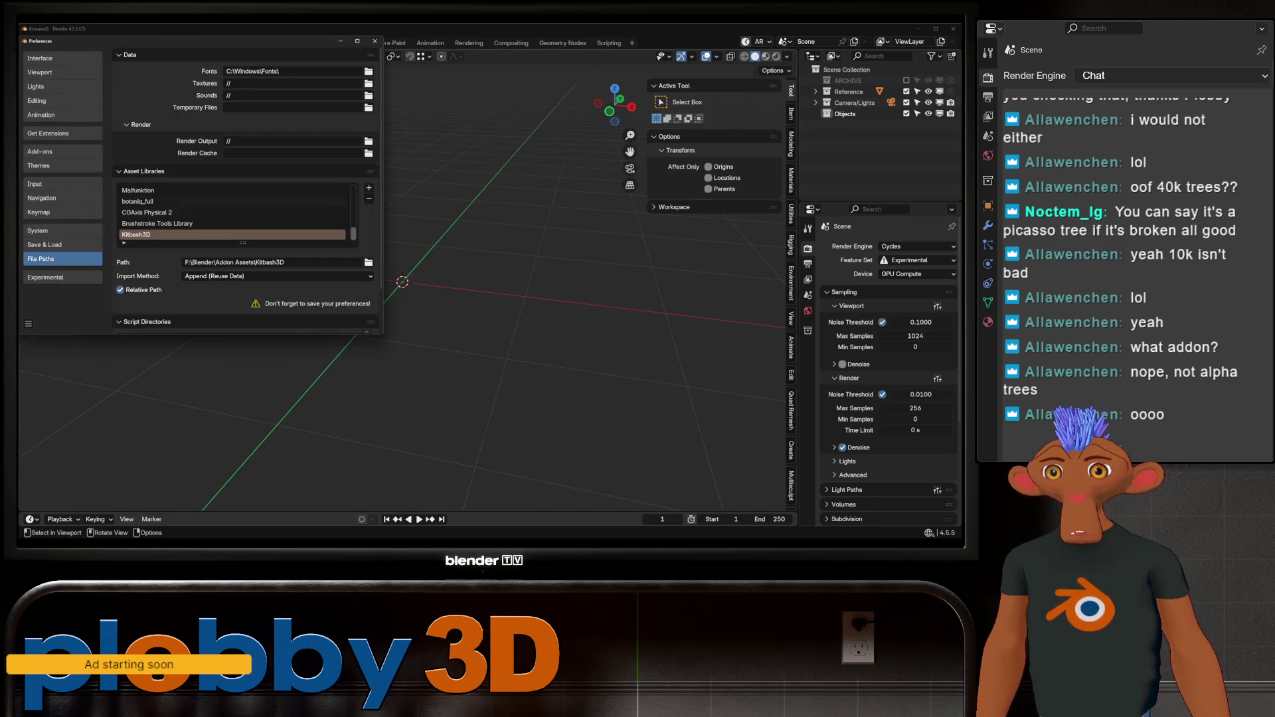
{"action": "left_click", "coordinate": [369, 188]}
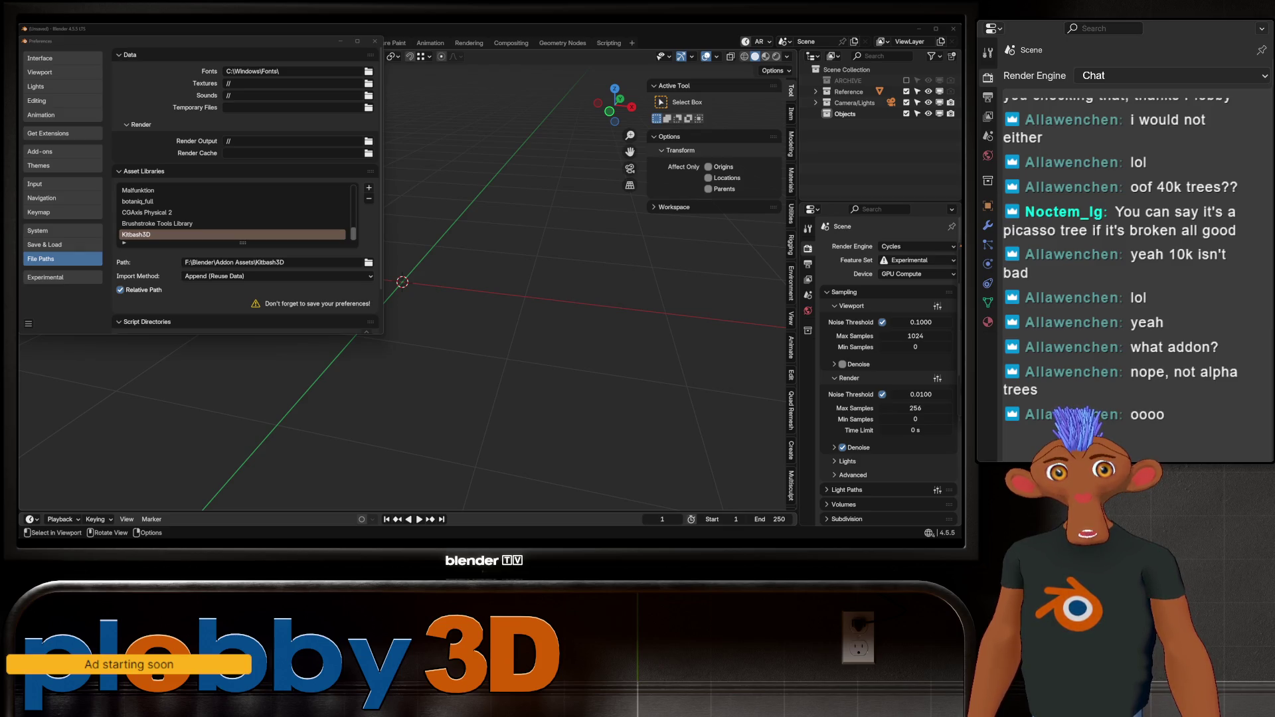
{"action": "key", "text": "Return"}
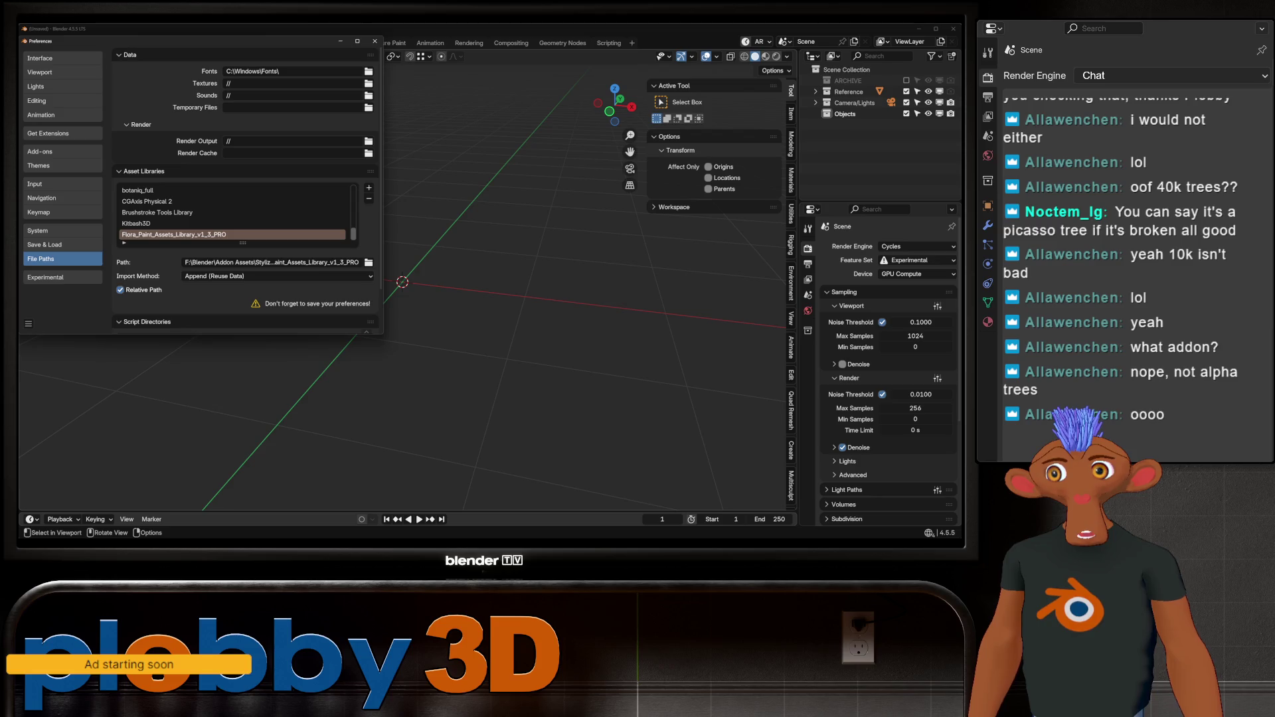
{"action": "left_click", "coordinate": [27, 323]}
{"action": "left_click", "coordinate": [53, 301]}
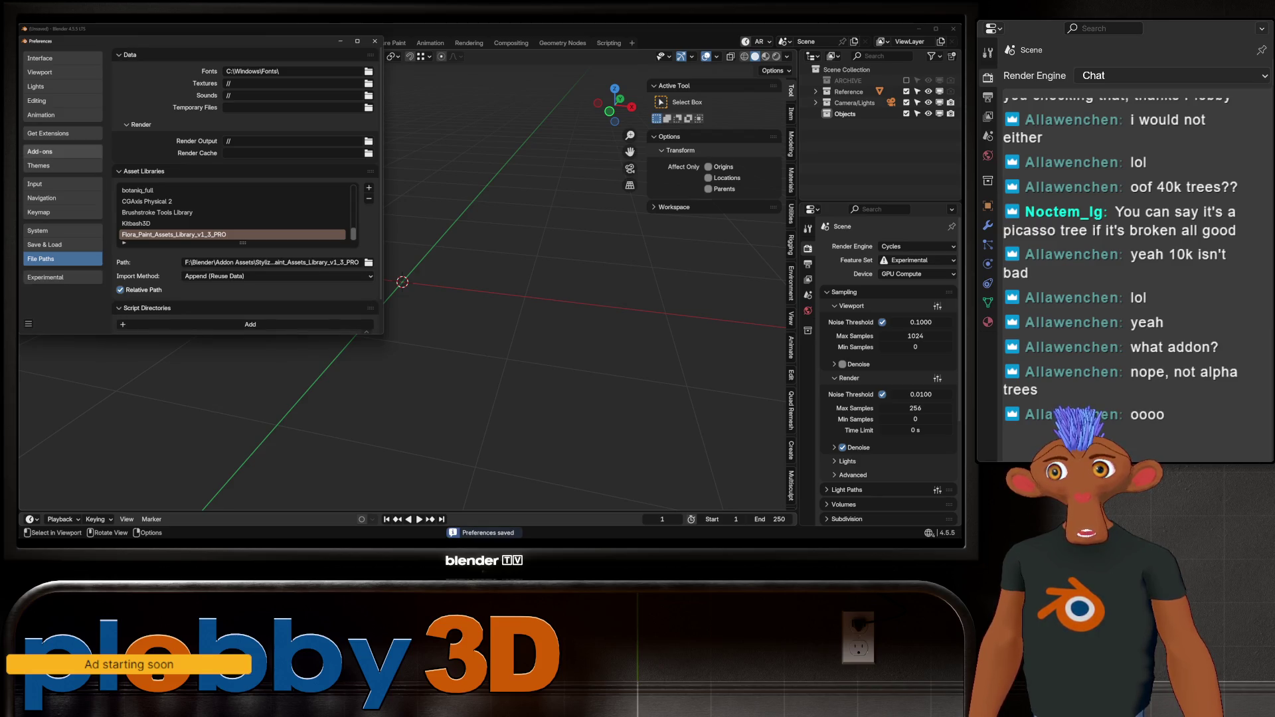
Enable the Alpha Trees Pro 2.4.2 add-on, save preferences again, and switch to the Assets workspace.
{"action": "left_click", "coordinate": [40, 151]}
{"action": "left_click", "coordinate": [131, 133]}
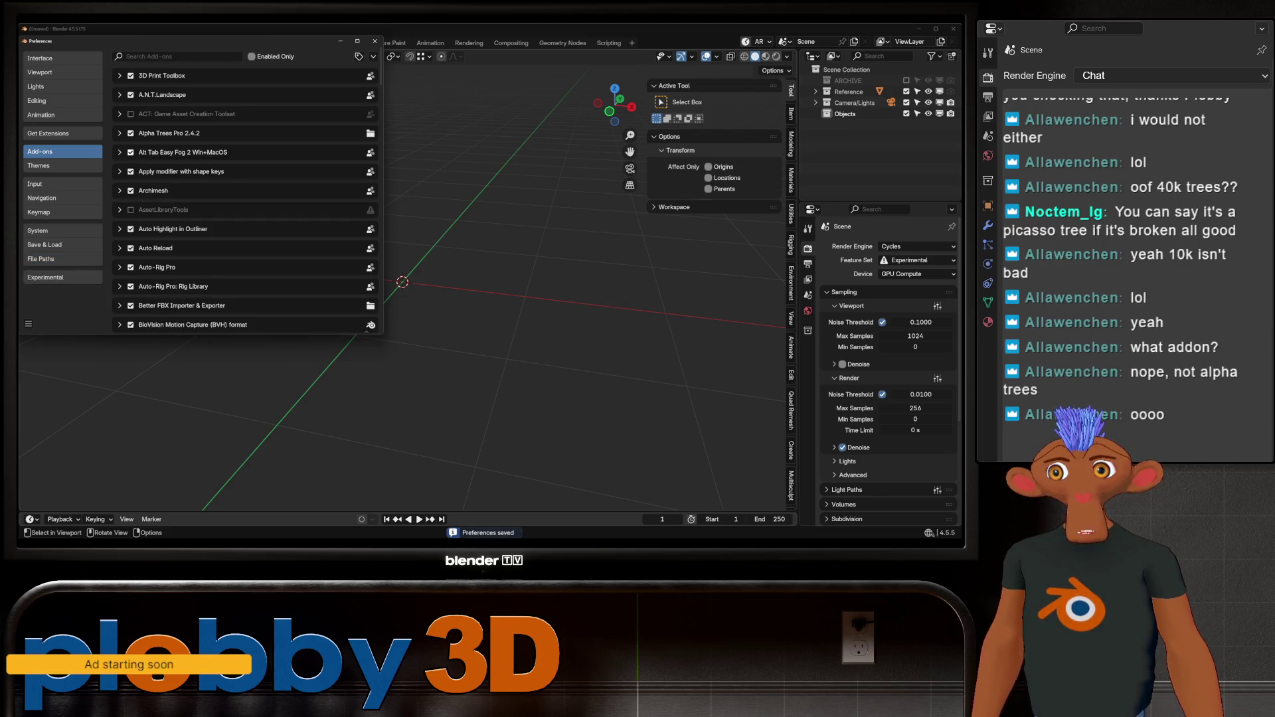
{"action": "left_click", "coordinate": [28, 324]}
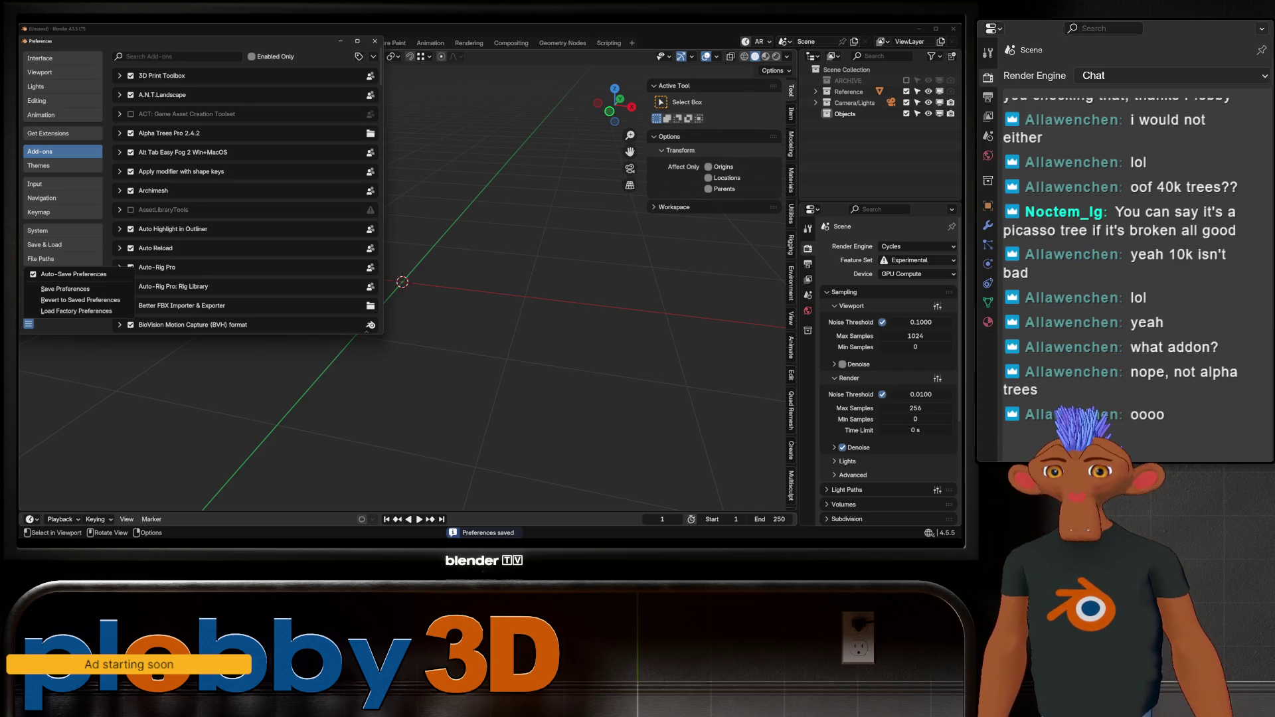
{"action": "left_click", "coordinate": [53, 300]}
{"action": "left_click", "coordinate": [374, 41]}
{"action": "left_click", "coordinate": [204, 43]}
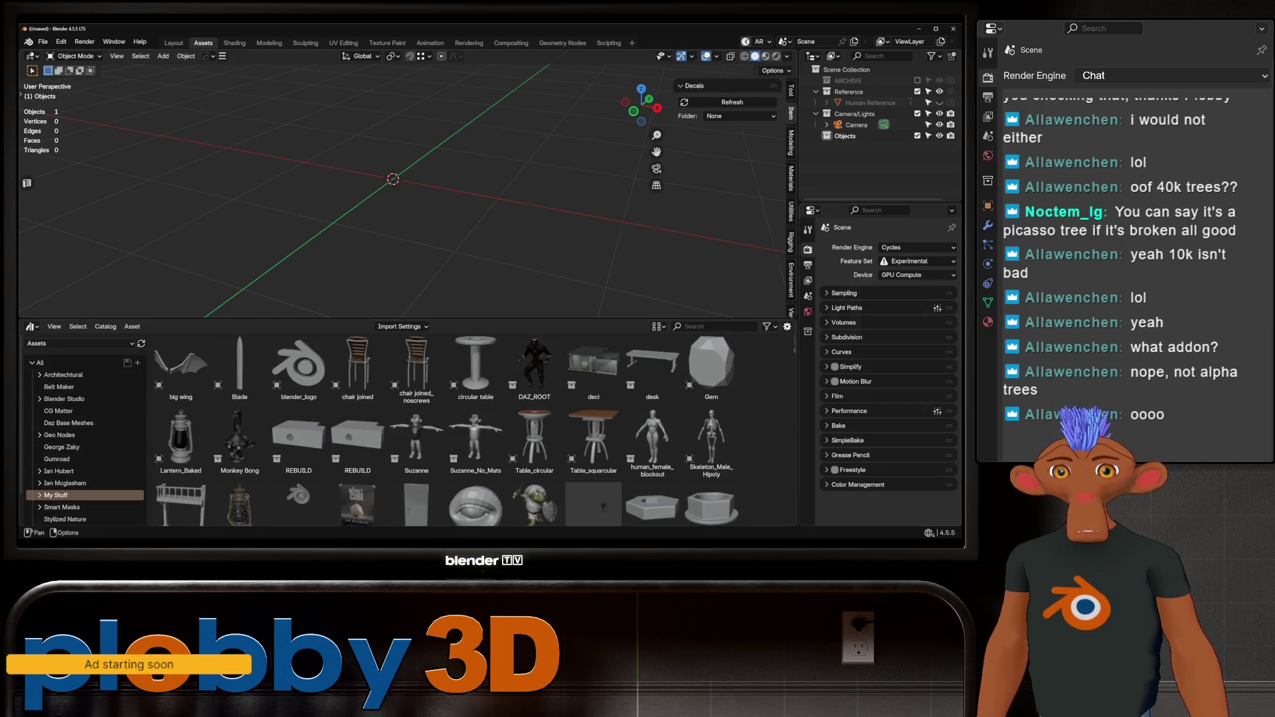
Set the Alpha creator library to alpha_trees_lib_2_0_PRO and bring up the FP_Tree_B_001 bake confirmation at 50 samples.
{"action": "key", "text": "ctrl+comma"}
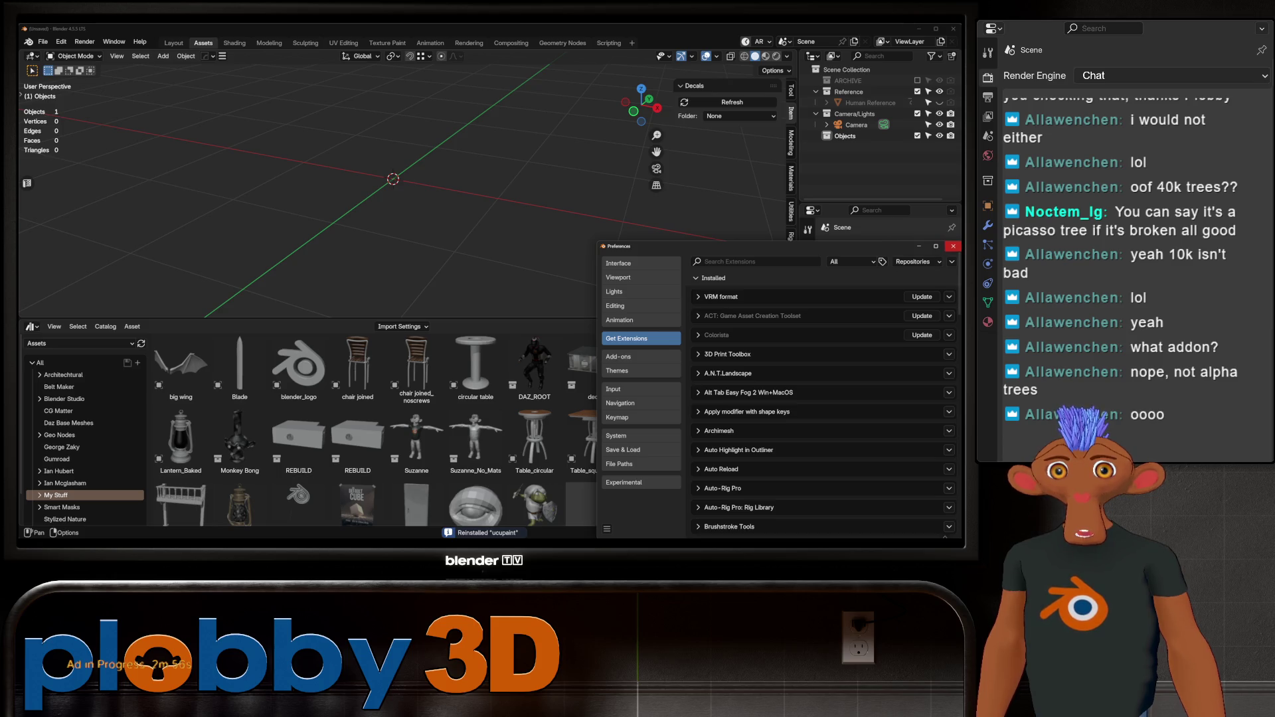
{"action": "left_click", "coordinate": [953, 246]}
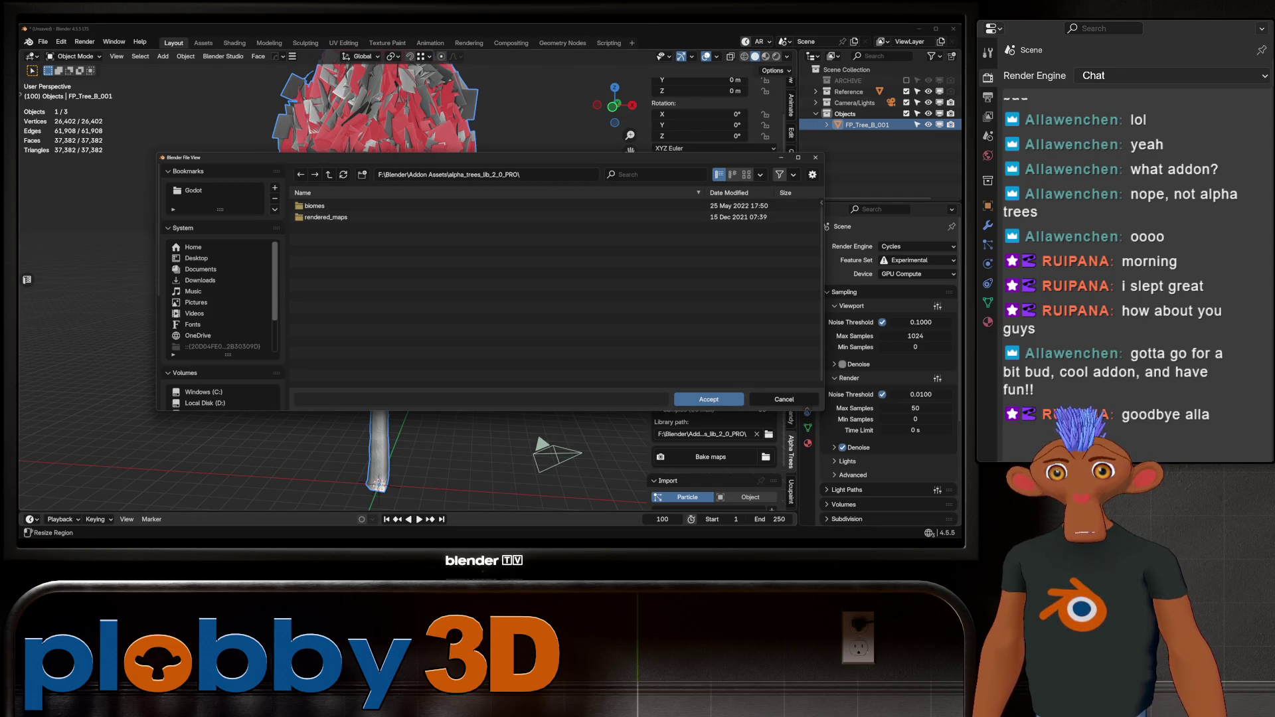
{"action": "left_click", "coordinate": [709, 399]}
{"action": "scroll", "coordinate": [709, 399], "scroll_direction": "down", "scroll_amount": 2}
{"action": "left_click", "coordinate": [711, 411]}
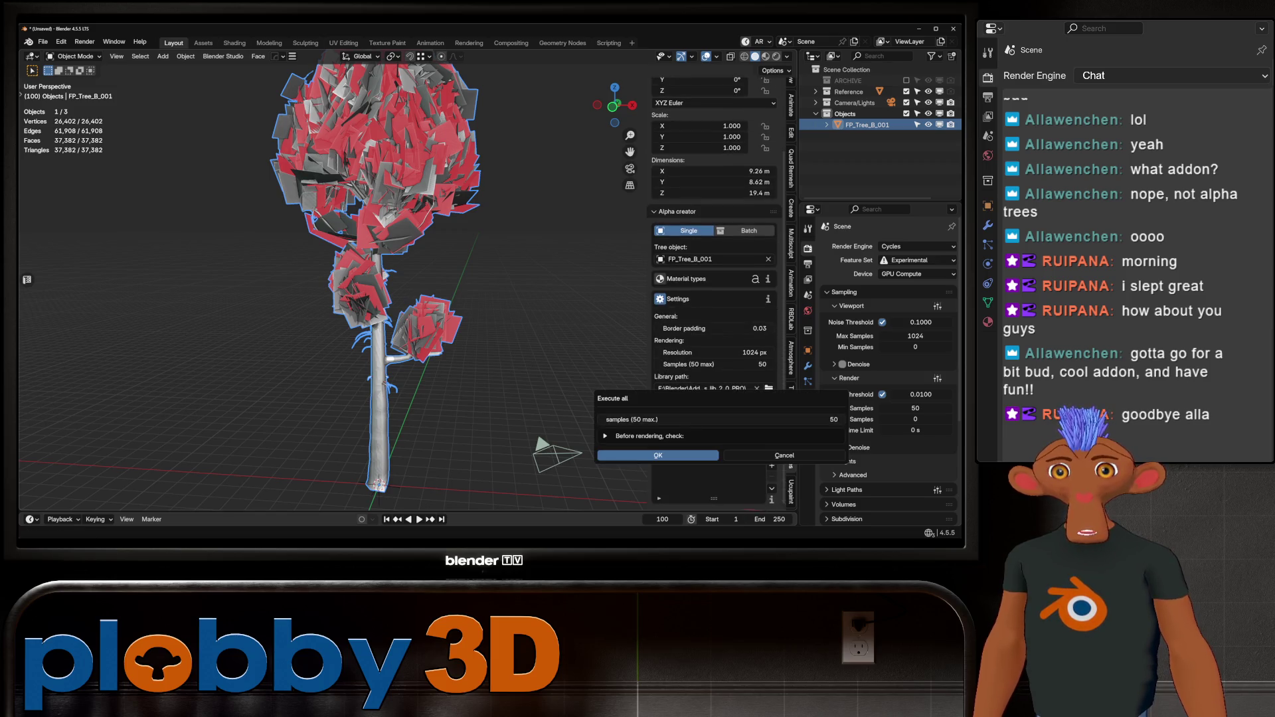
Confirm the Execute all bake of FP_Tree_B_001 at 50 samples.
{"action": "left_click", "coordinate": [657, 455]}
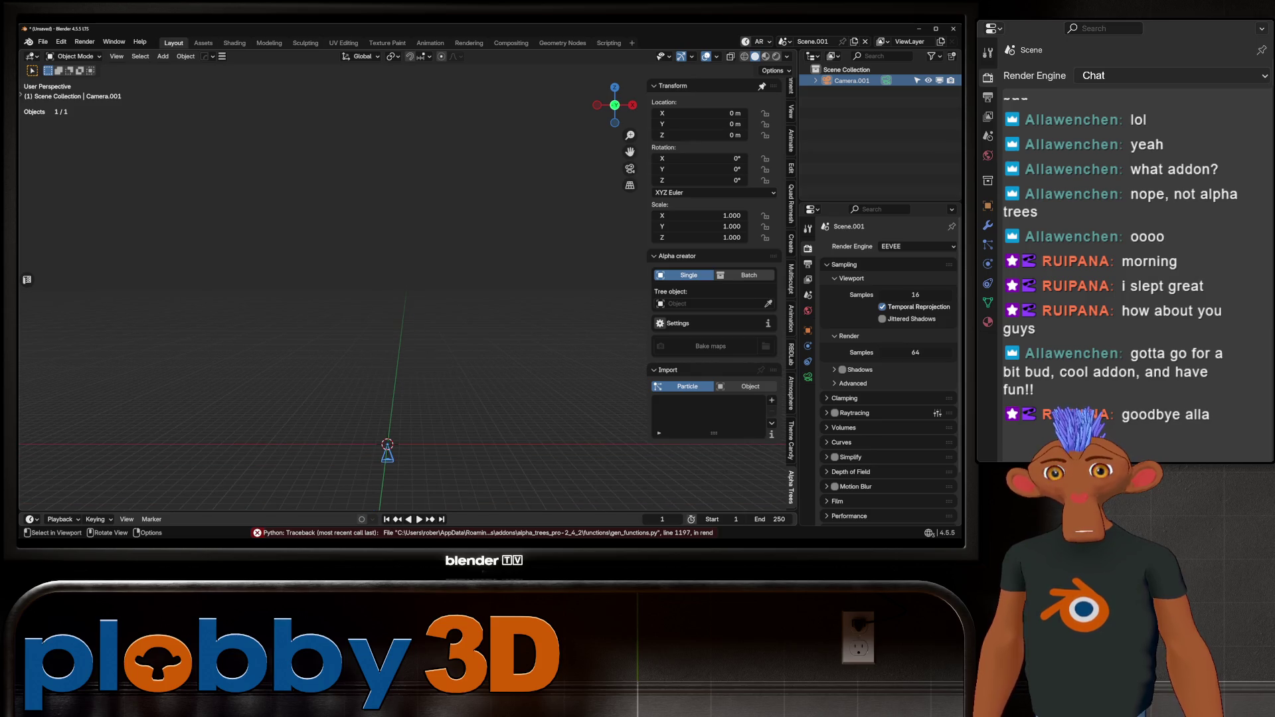
Add a 2 m mesh plane to Scene.001.
{"action": "mouse_move", "coordinate": [332, 298]}
{"action": "middle_mouse_down"}
{"action": "mouse_move", "coordinate": [372, 266]}
{"action": "mouse_move", "coordinate": [425, 299]}
{"action": "middle_mouse_up"}
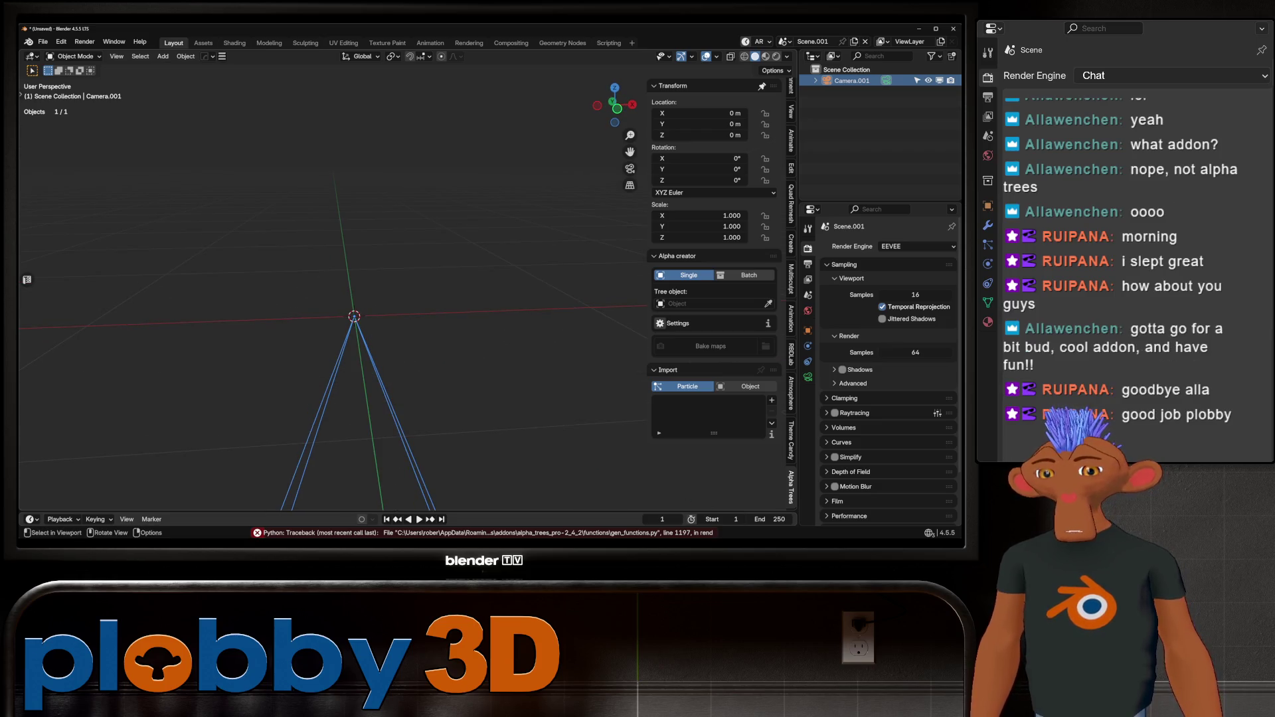
{"action": "key", "text": "shift+a"}
{"action": "key", "text": "shift+a"}
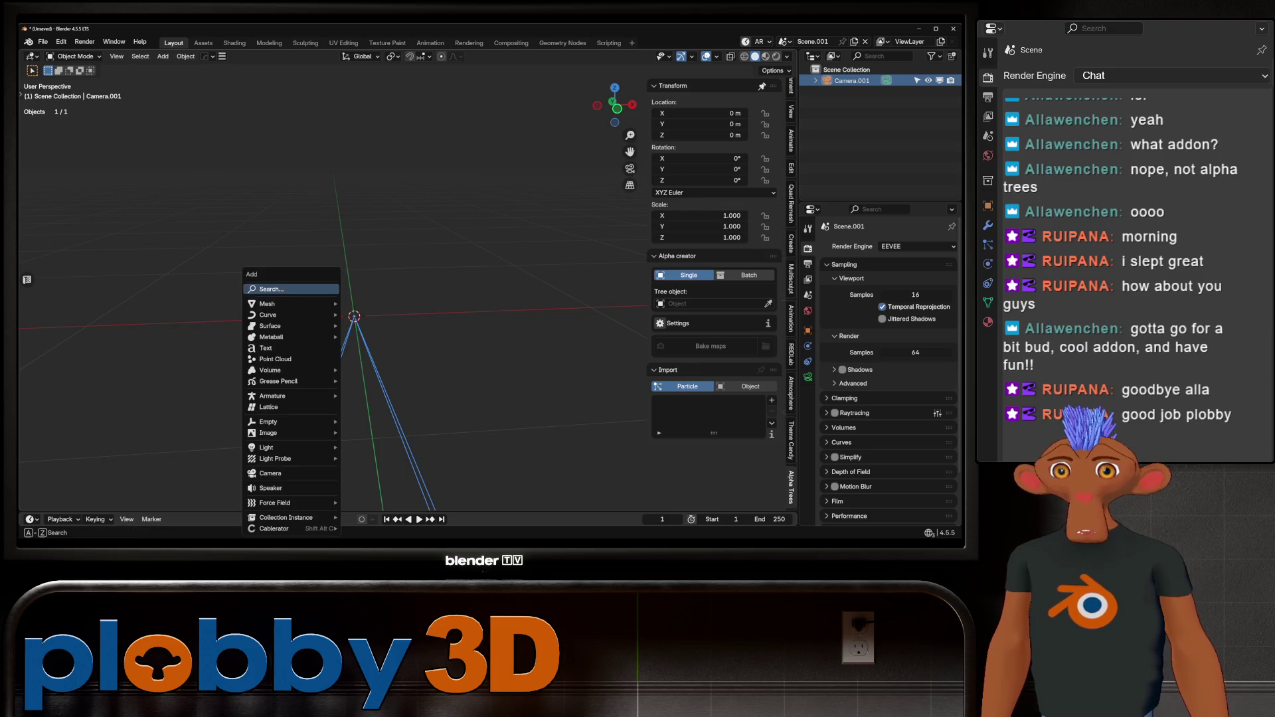
{"action": "mouse_move", "coordinate": [293, 304]}
{"action": "scroll", "coordinate": [372, 60], "scroll_direction": "up", "scroll_amount": 3}
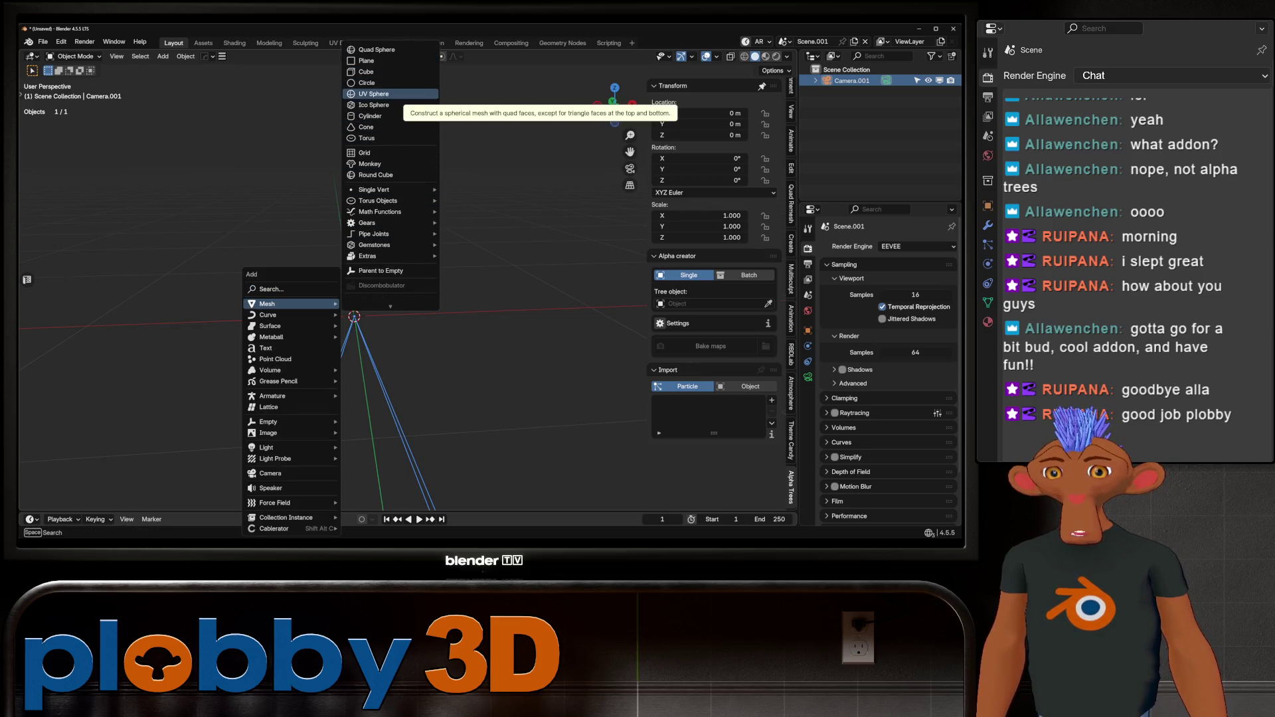
{"action": "left_click", "coordinate": [366, 60]}
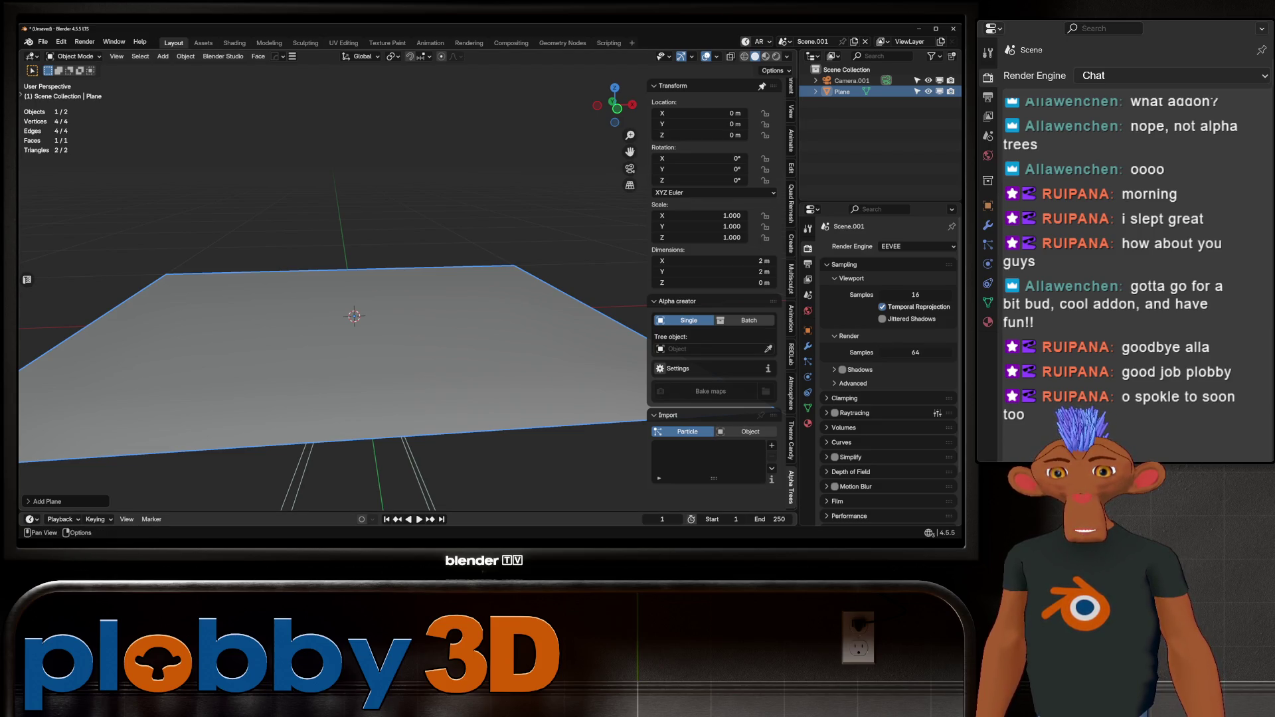
Set Alpha Trees import to Object, attempt the import, and dismiss the resulting TypeError report.
{"action": "left_click", "coordinate": [749, 432]}
{"action": "scroll", "coordinate": [711, 398], "scroll_direction": "down", "scroll_amount": 2}
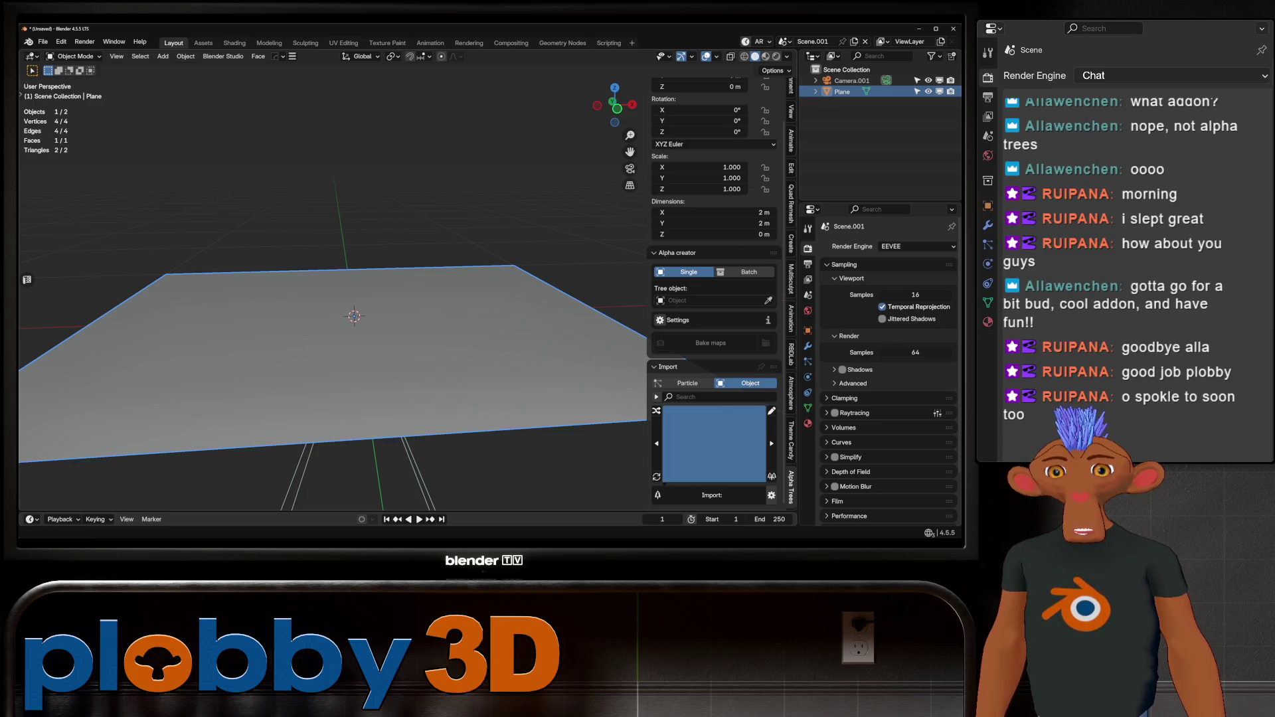
{"action": "left_click", "coordinate": [771, 443]}
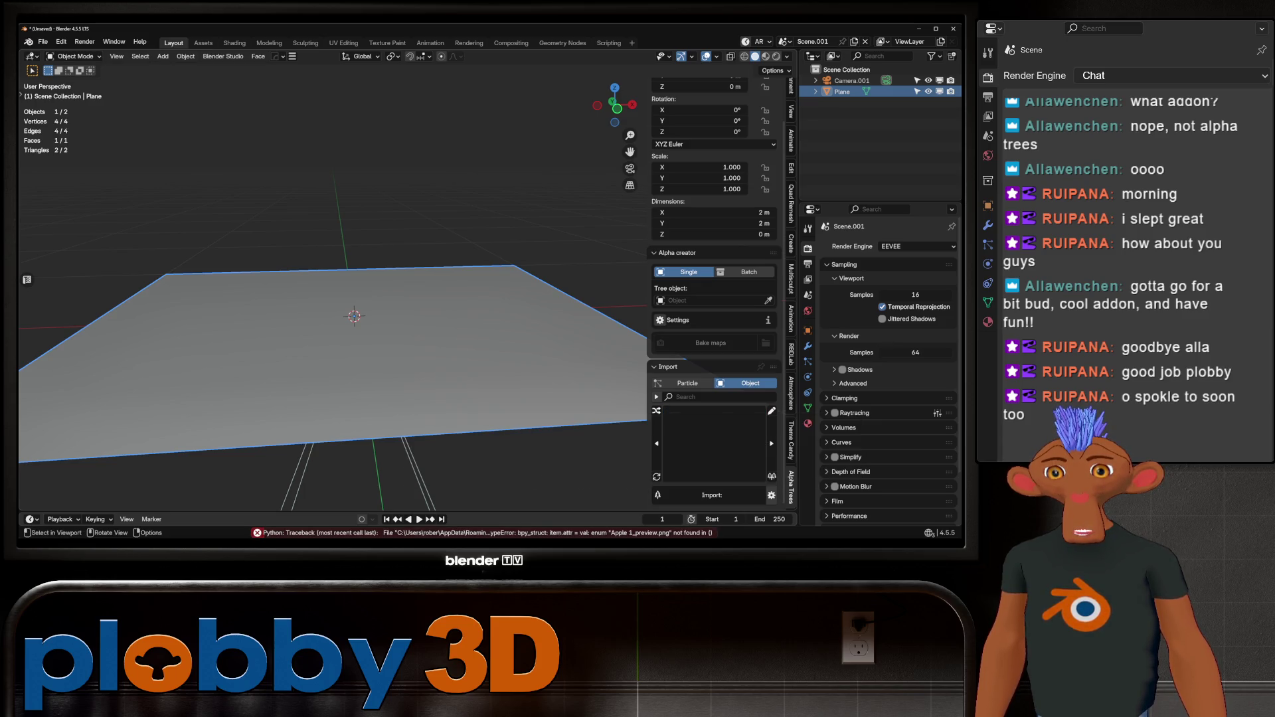
{"action": "key", "text": "ctrl+o"}
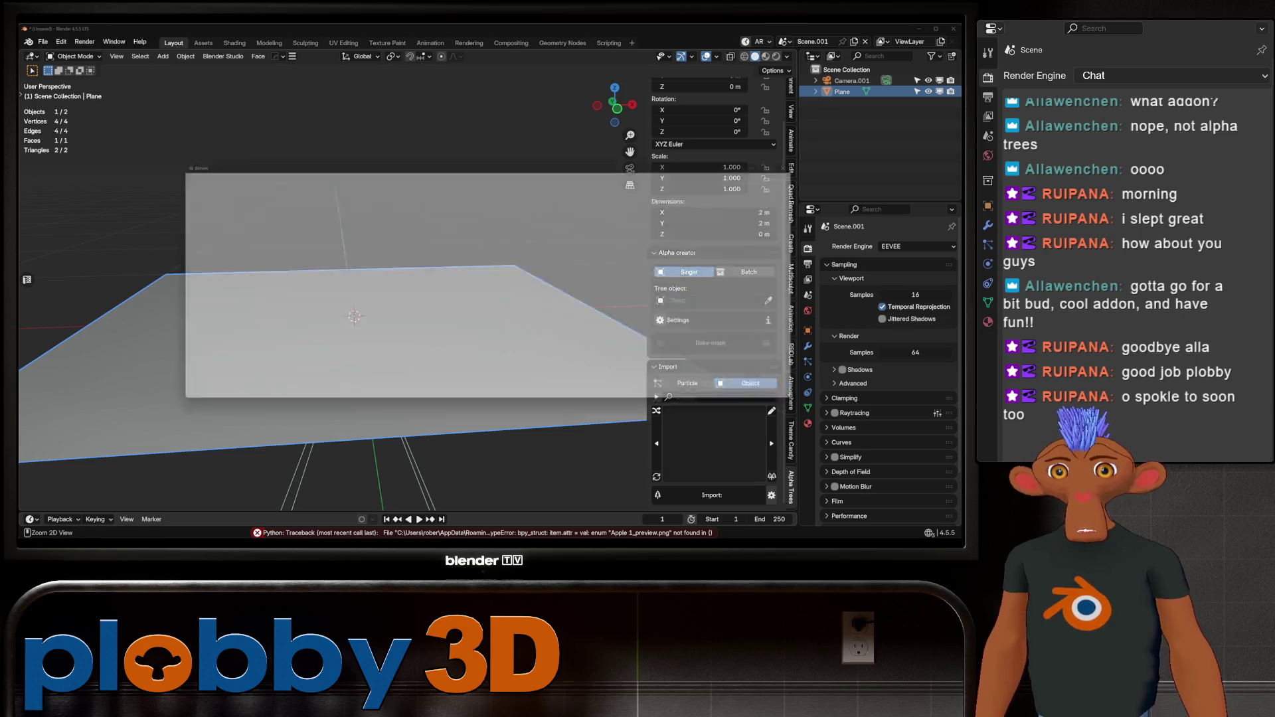
{"action": "key", "text": "Escape"}
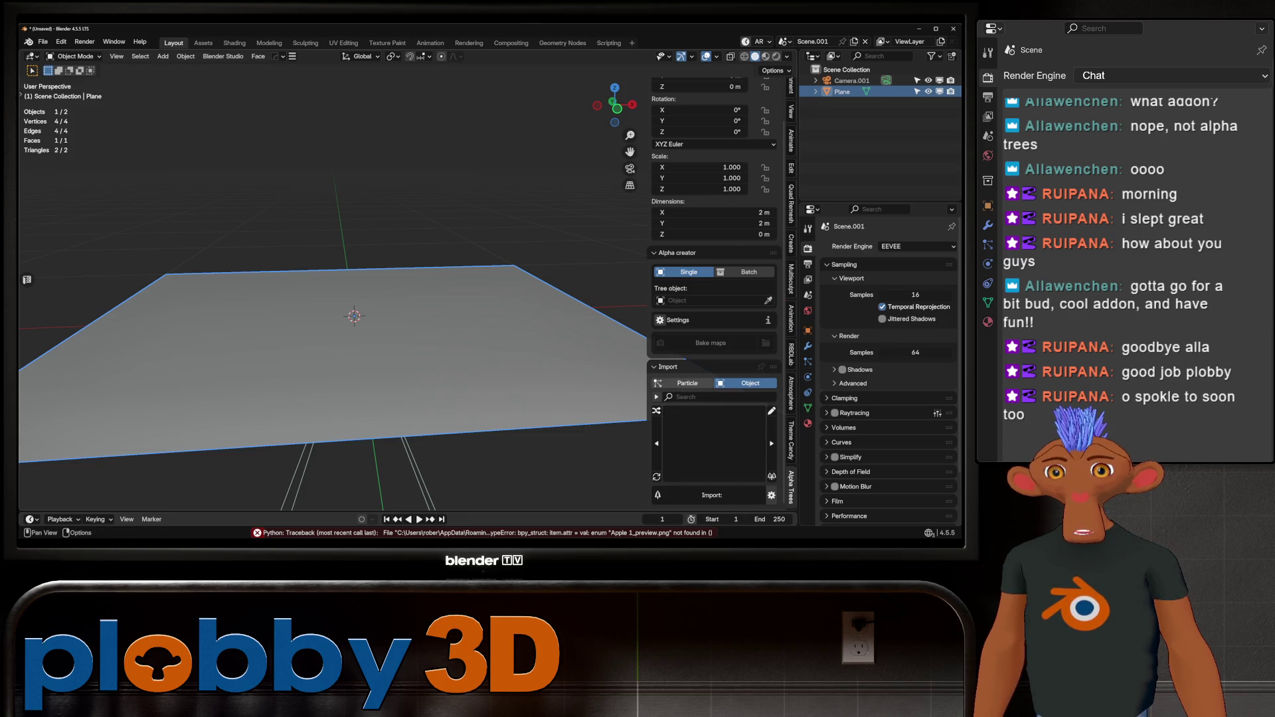
{"action": "left_click", "coordinate": [711, 495]}
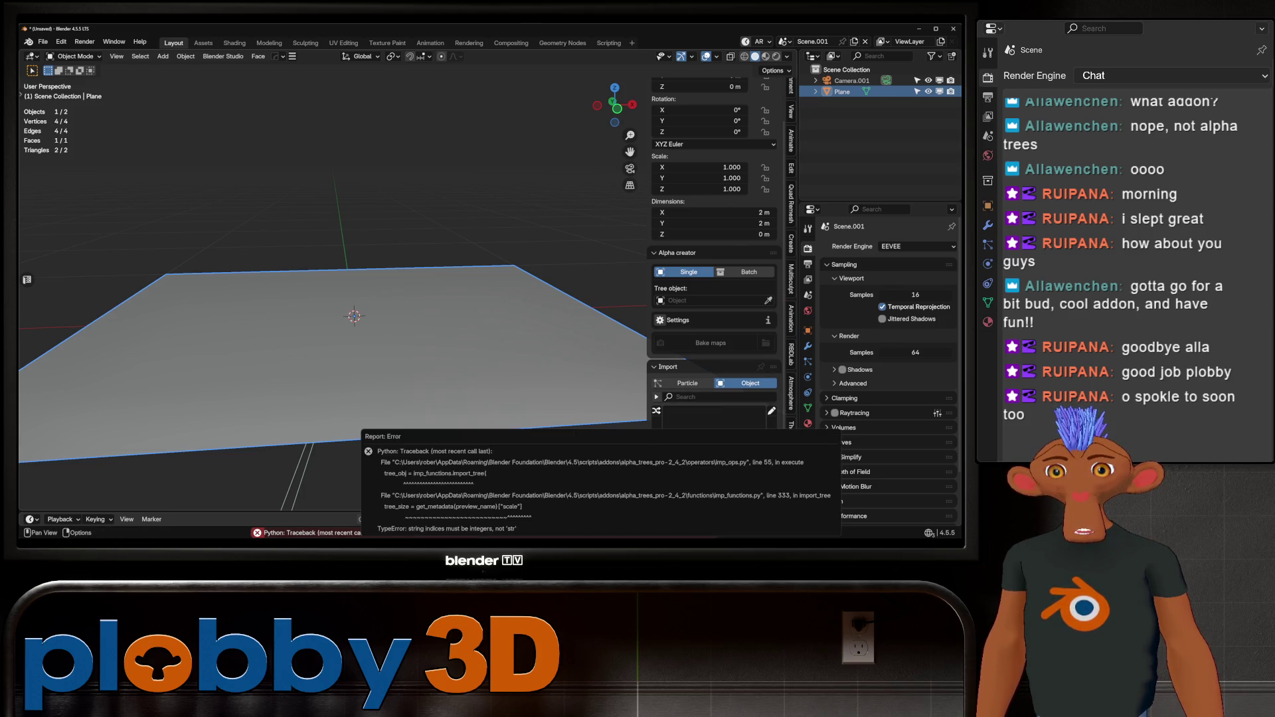
{"action": "left_click", "coordinate": [61, 41]}
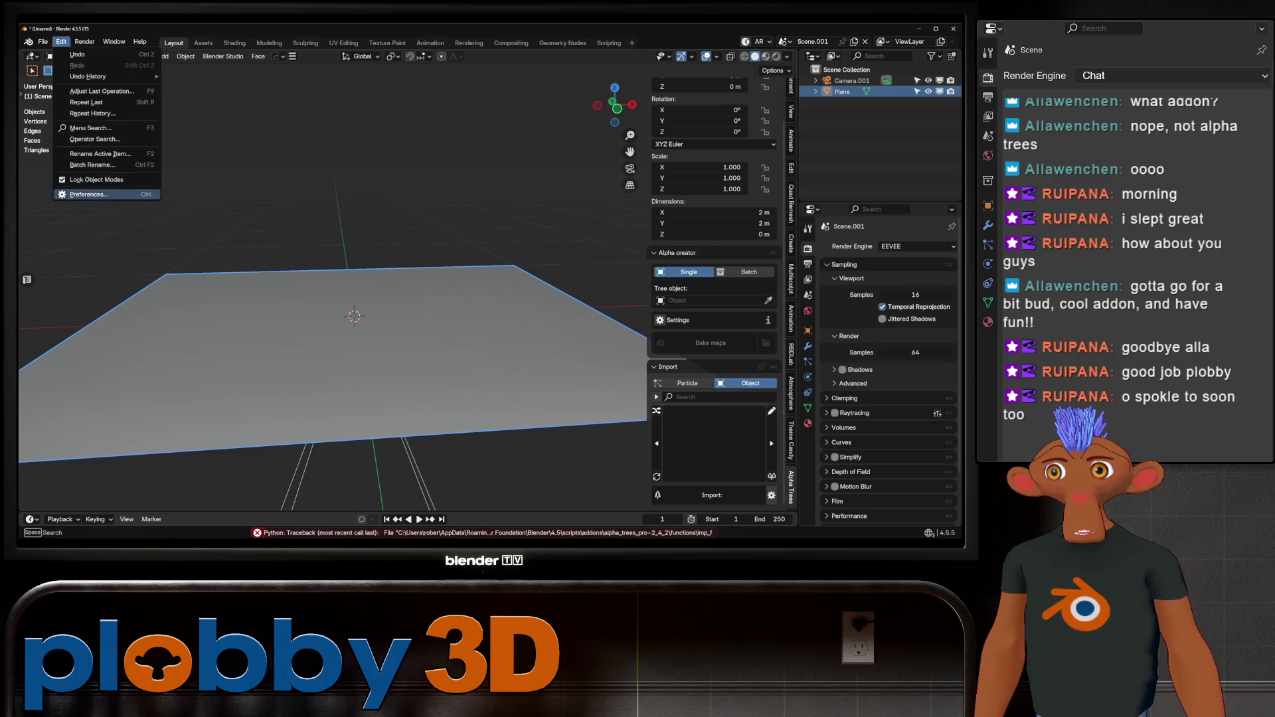
Open and then close the add-on preferences window.
{"action": "left_click", "coordinate": [90, 194]}
{"action": "left_click", "coordinate": [375, 48]}
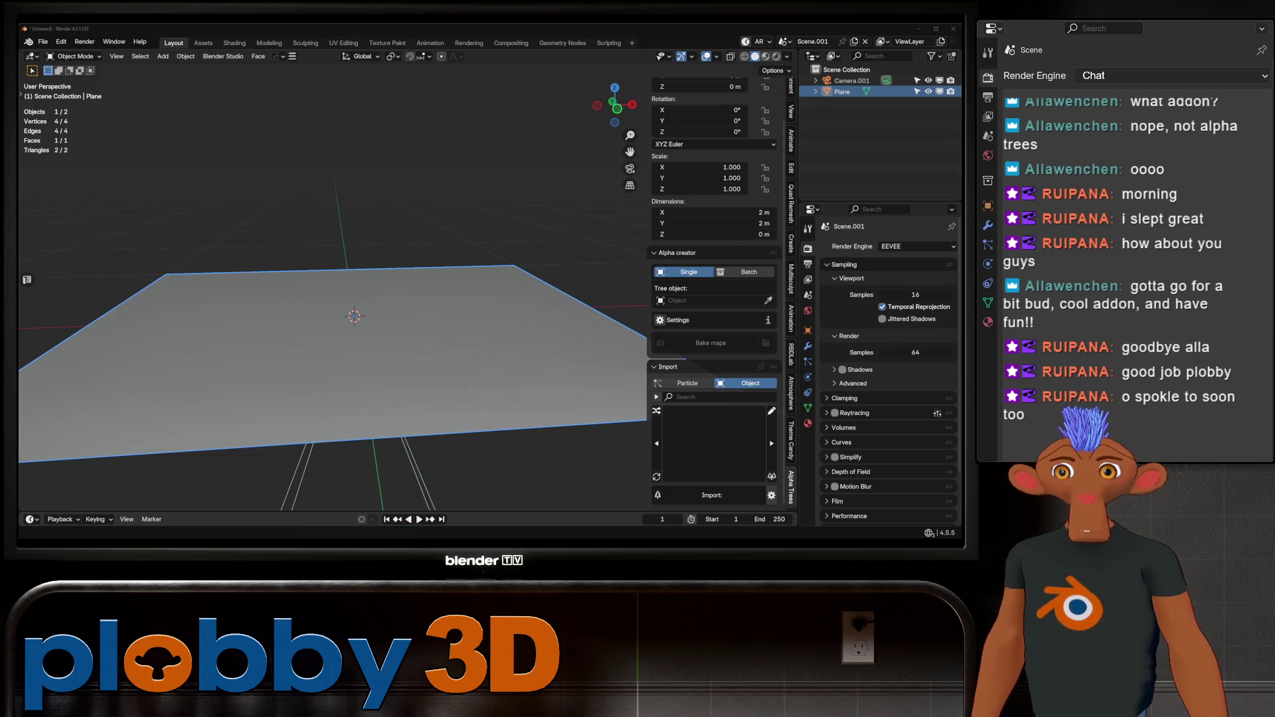
{"action": "scroll", "coordinate": [332, 299], "scroll_direction": "up", "scroll_amount": 2}
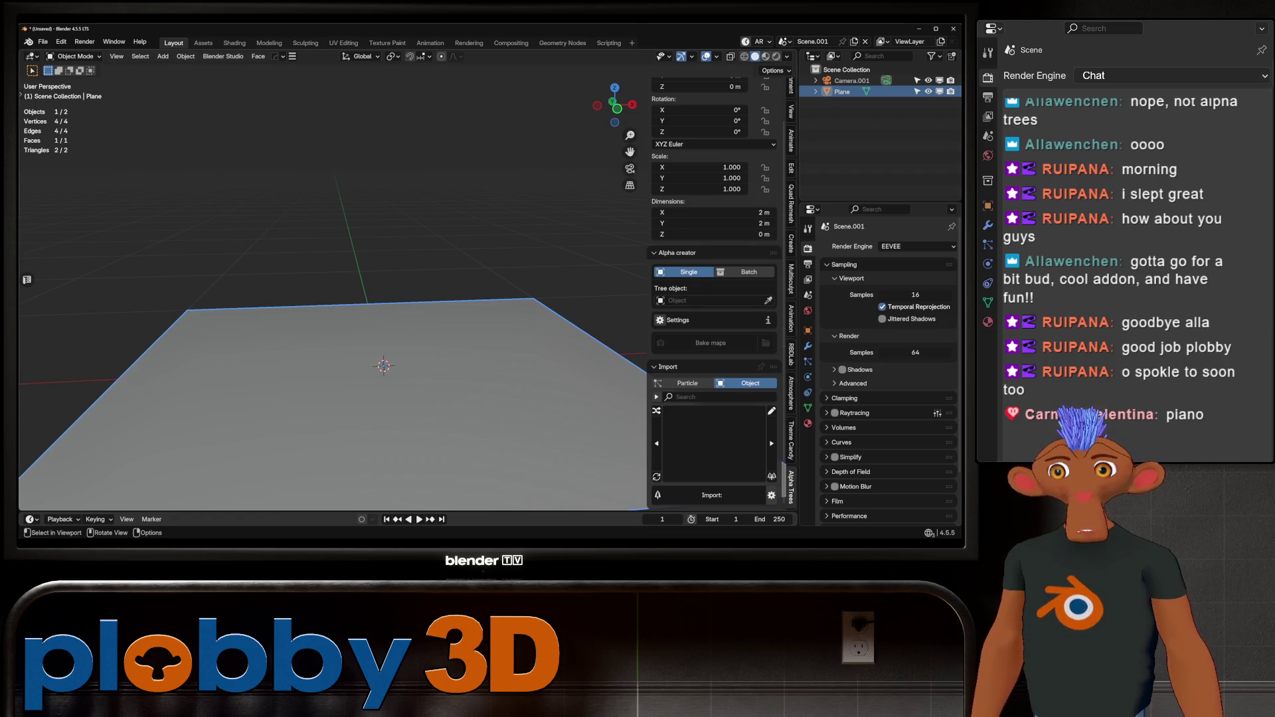
Deselect the plane, switch to the front view and bring up the Add menu.
{"action": "key", "text": "alt+a"}
{"action": "key", "text": "KP_1"}
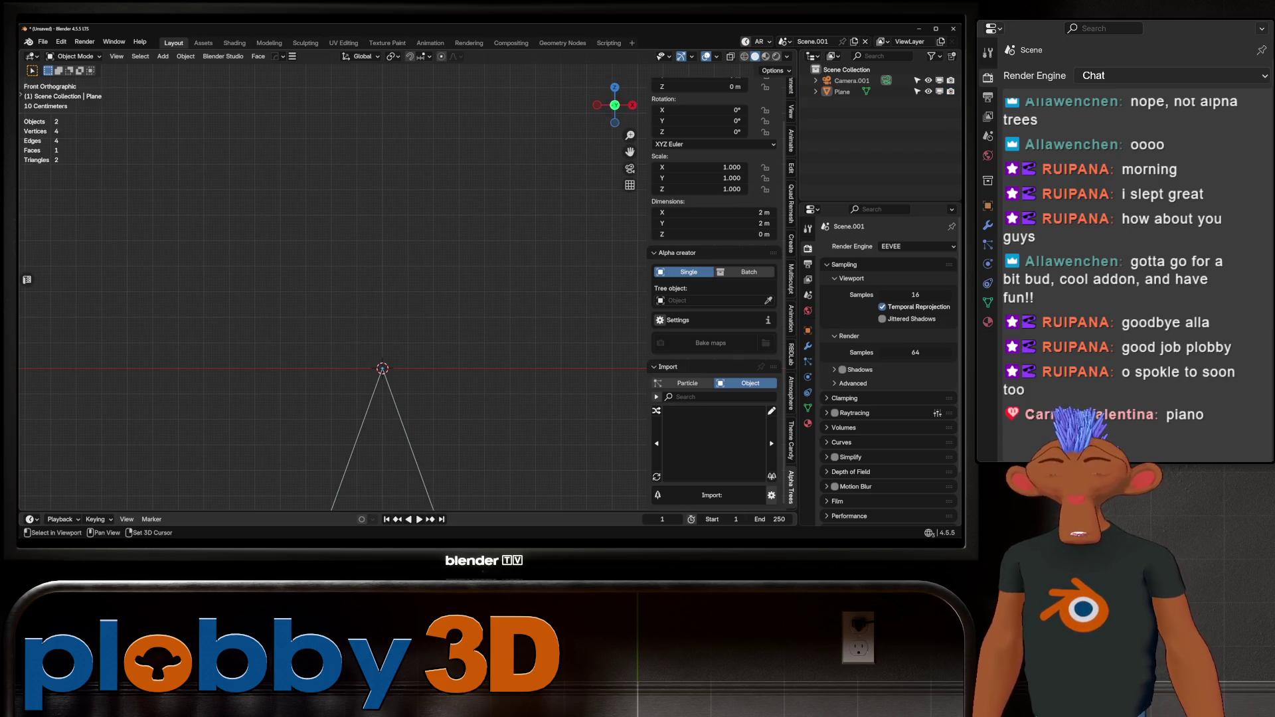
{"action": "key", "text": "shift+a"}
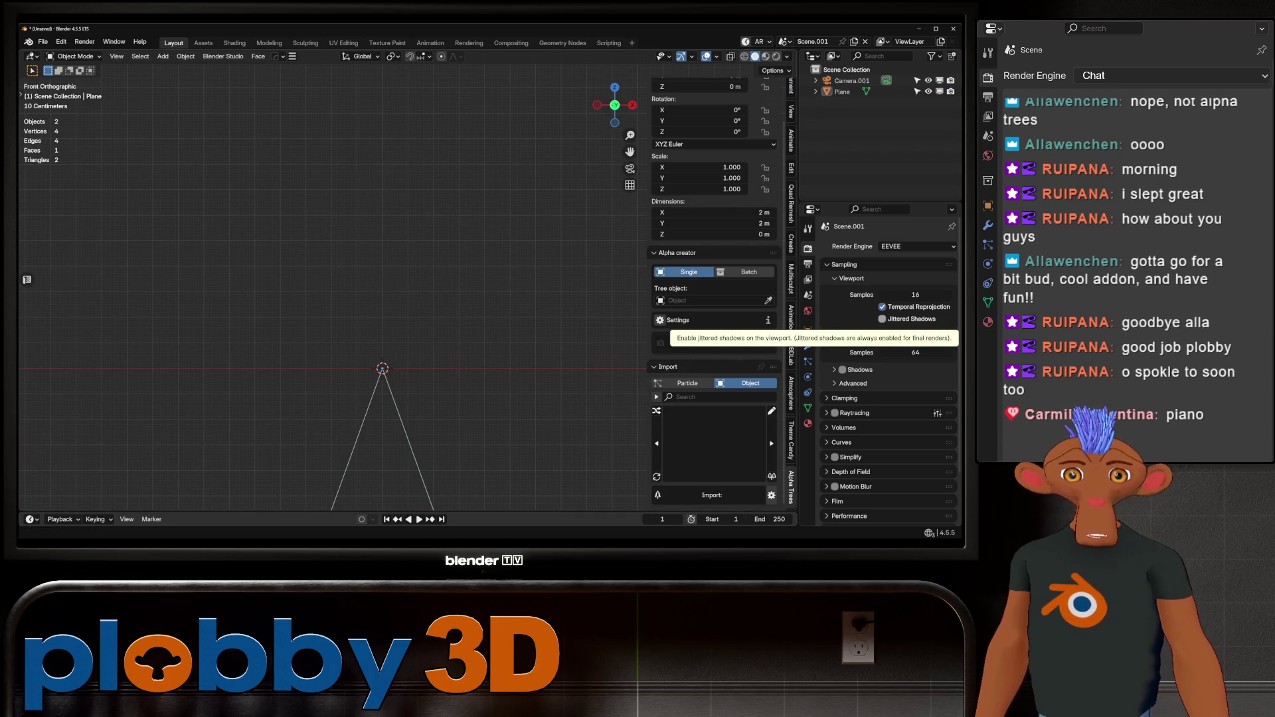
{"action": "key", "text": "alt+Tab"}
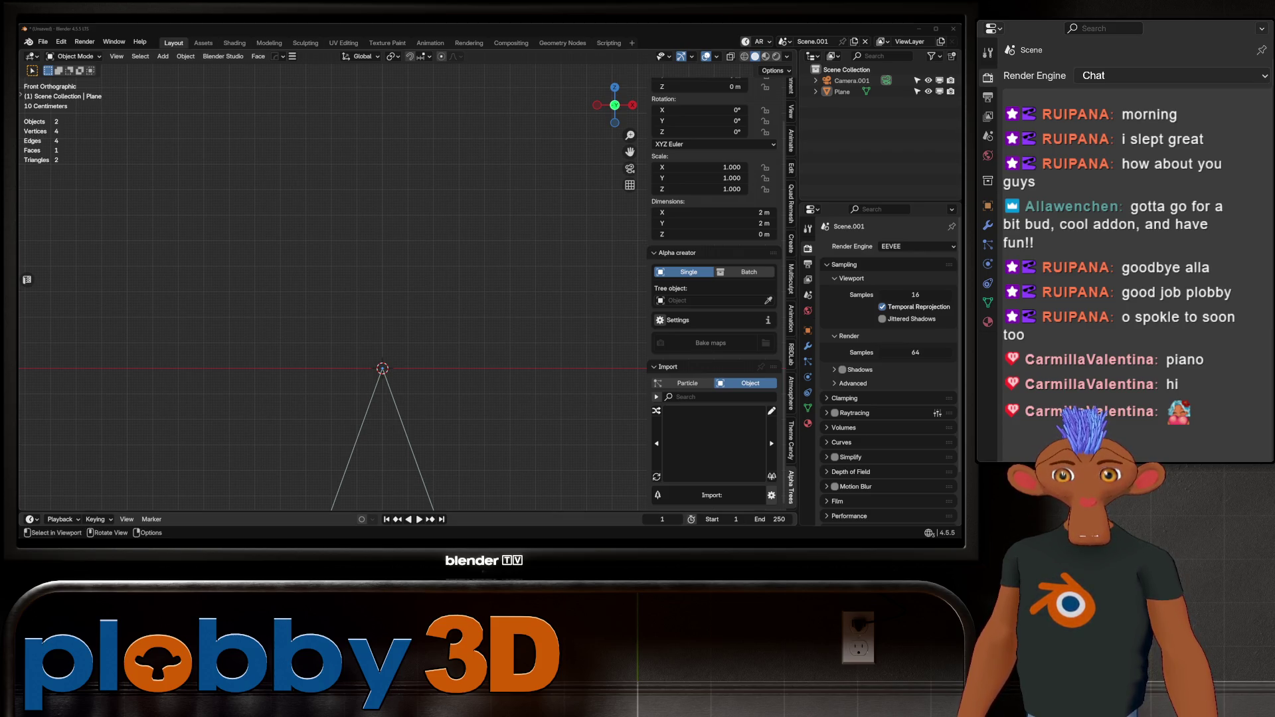
{"action": "key", "text": "shift+a"}
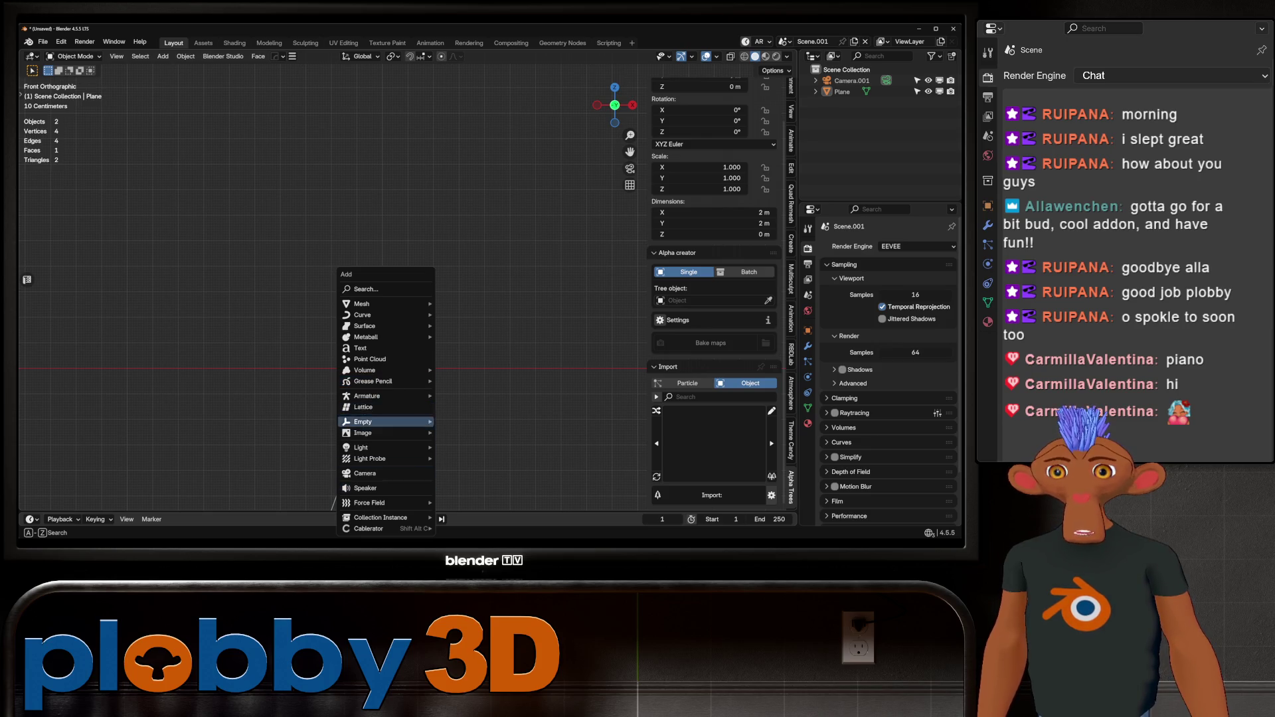
Import FP-Tree-B-001_diff-trunk.jpg from the Desktop stylized tree folder as an image plane.
{"action": "mouse_move", "coordinate": [362, 303]}
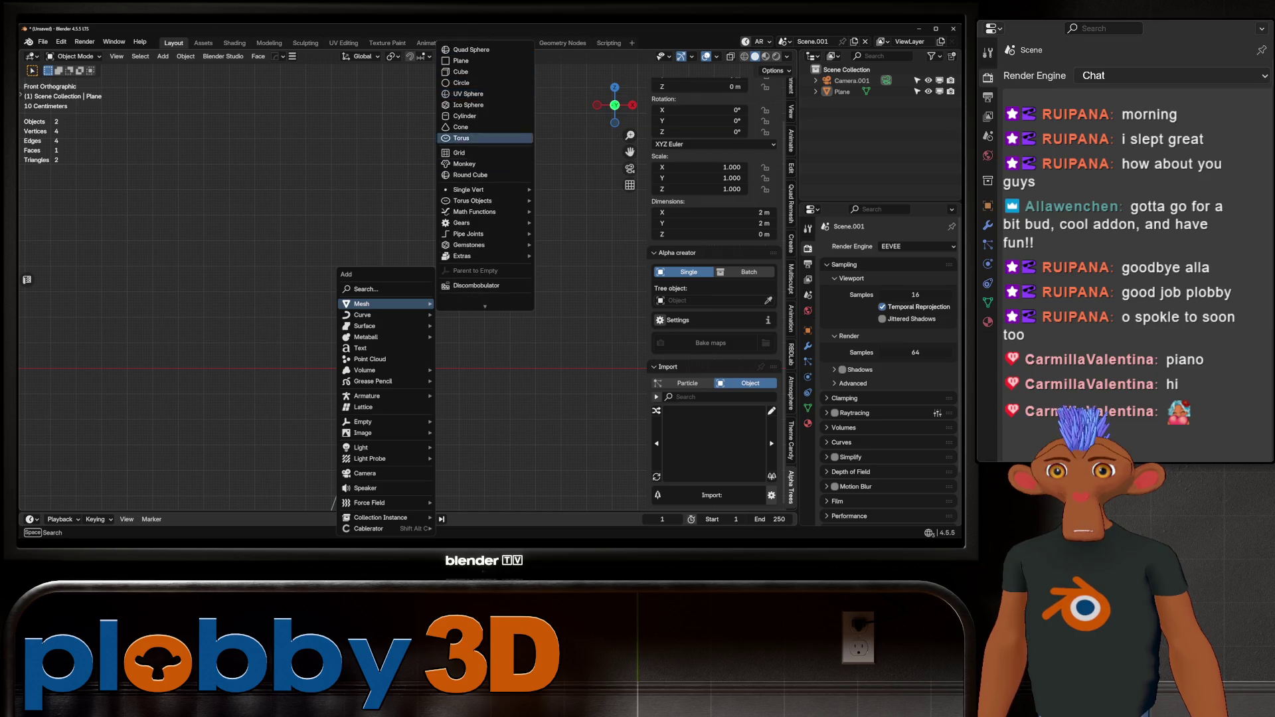
{"action": "mouse_move", "coordinate": [366, 434]}
{"action": "left_click", "coordinate": [482, 455]}
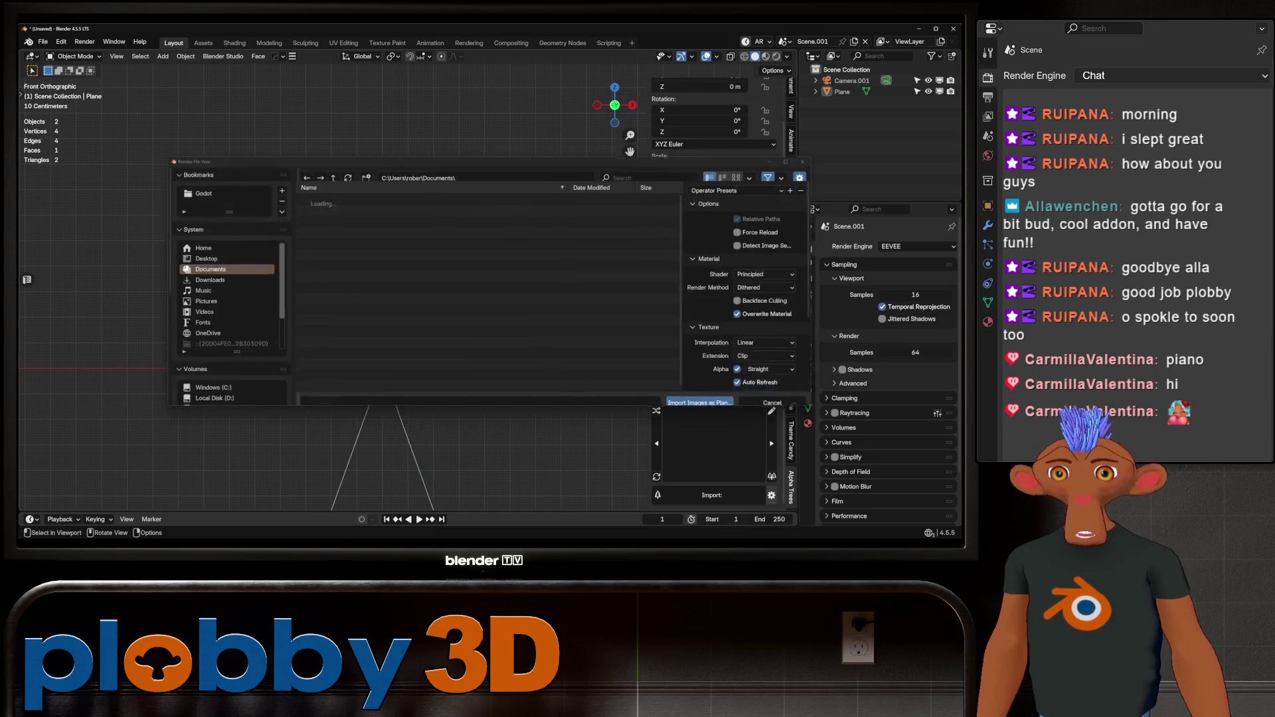
{"action": "left_click", "coordinate": [196, 259]}
{"action": "scroll", "coordinate": [465, 319], "scroll_direction": "down", "scroll_amount": 5}
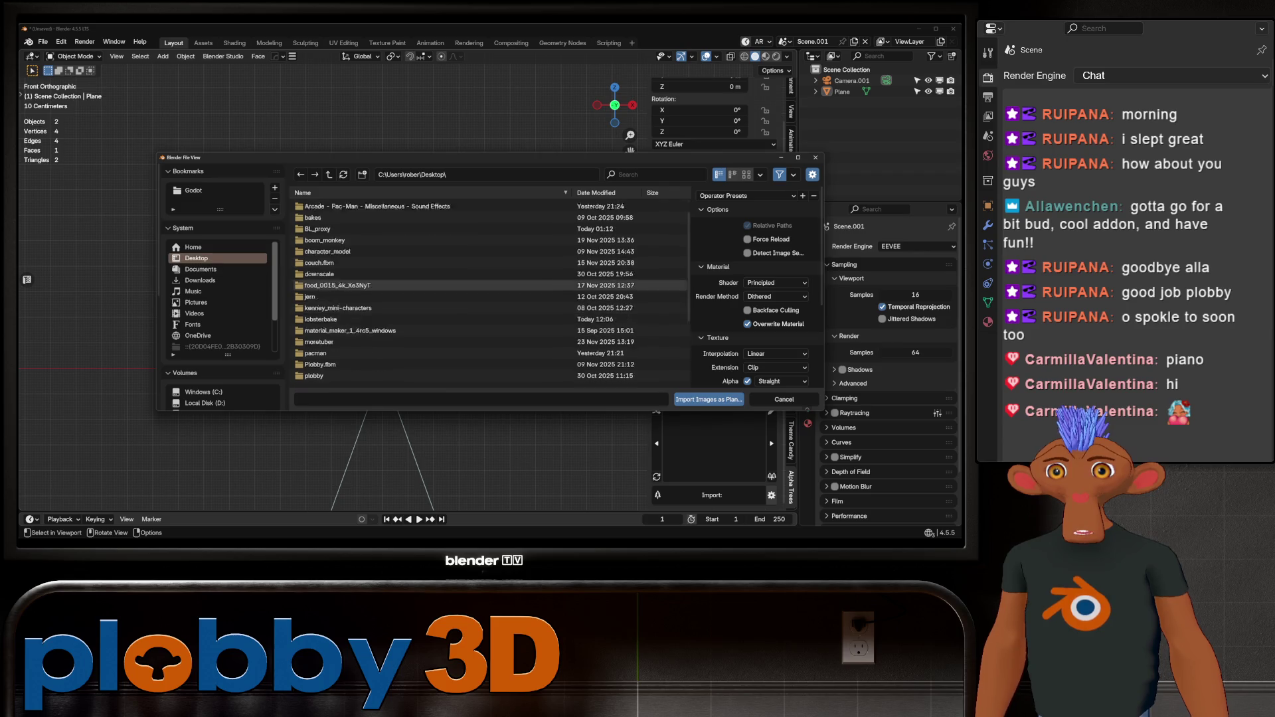
{"action": "scroll", "coordinate": [345, 315], "scroll_direction": "up", "scroll_amount": 1}
{"action": "double_click", "coordinate": [332, 324]}
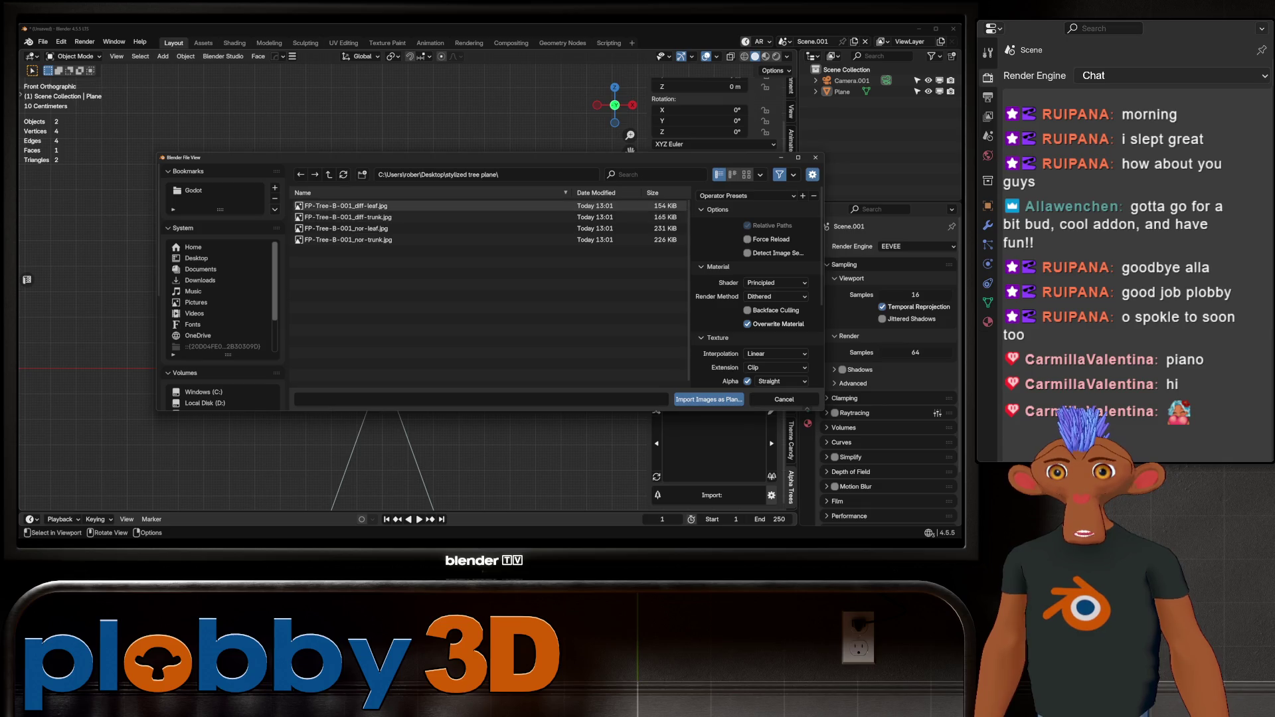
{"action": "left_click", "coordinate": [345, 206]}
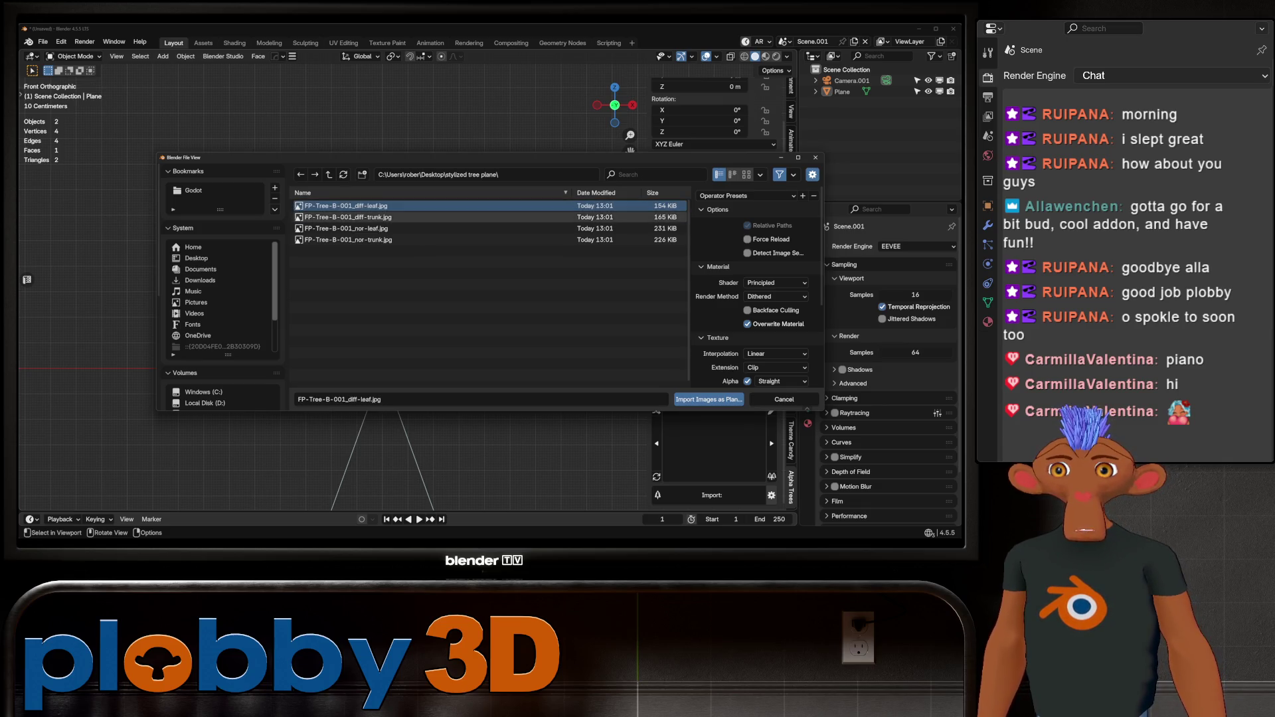
{"action": "left_click", "coordinate": [348, 217]}
{"action": "left_click", "coordinate": [709, 399]}
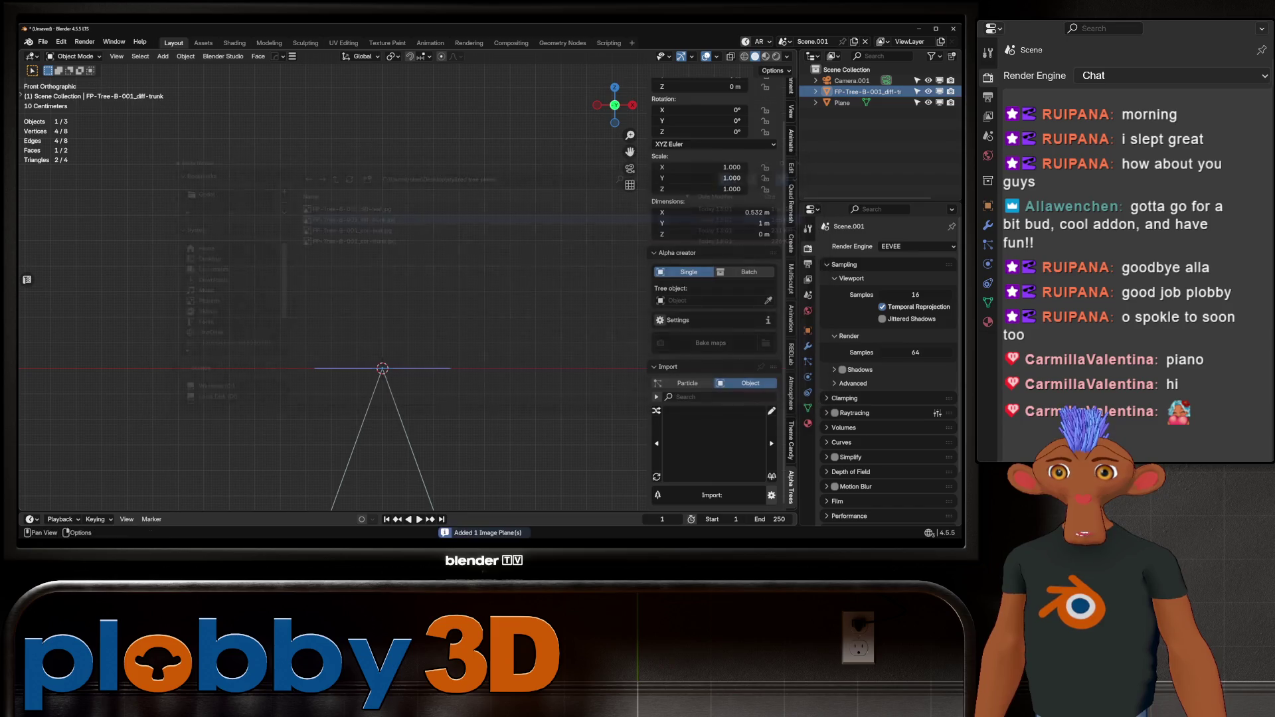
Delete the old plain Plane from the scene.
{"action": "middle_click_drag", "start_coordinate": [398, 298], "coordinate": [425, 285]}
{"action": "scroll", "coordinate": [398, 332], "scroll_direction": "down", "scroll_amount": 4}
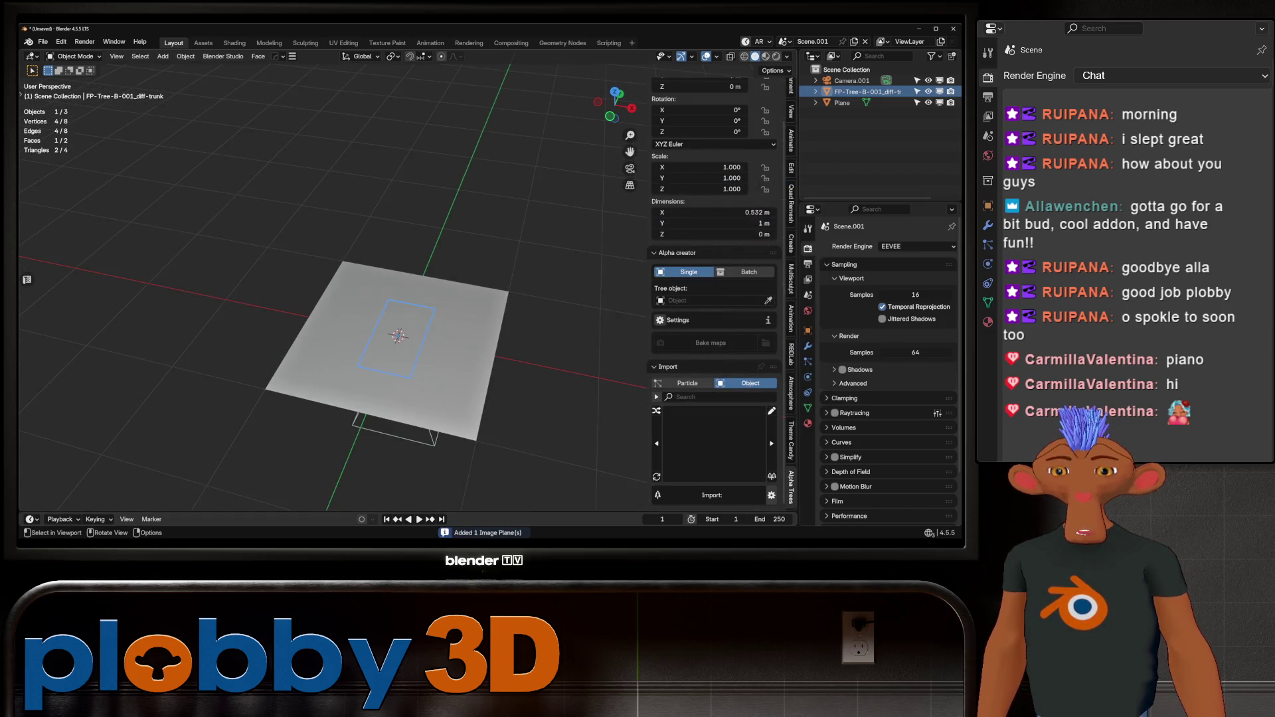
{"action": "left_click", "coordinate": [842, 103]}
{"action": "key", "text": "Delete"}
Stand the trunk image plane upright at 90° on X and raise it 0.494 m on Z.
{"action": "middle_click_drag", "start_coordinate": [398, 266], "coordinate": [378, 325], "text": "shift"}
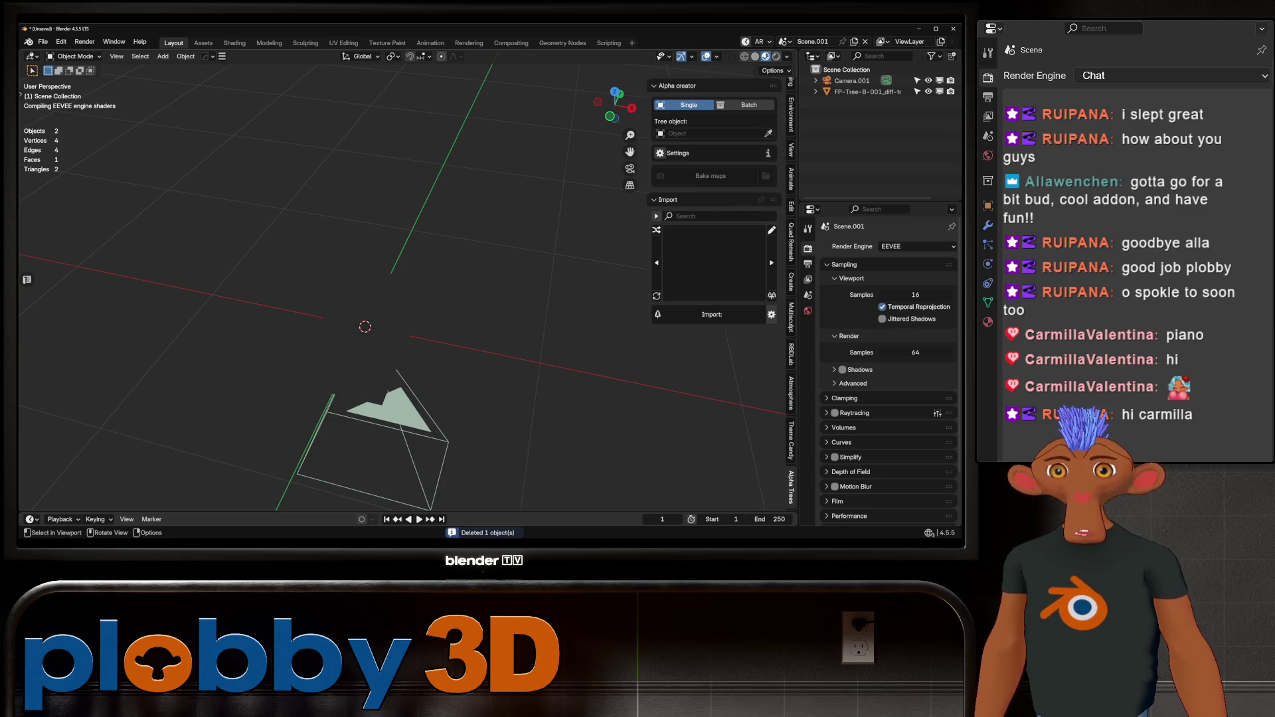
{"action": "mouse_move", "coordinate": [364, 327]}
{"action": "left_mouse_down"}
{"action": "mouse_move", "coordinate": [356, 304]}
{"action": "mouse_move", "coordinate": [347, 347]}
{"action": "mouse_move", "coordinate": [336, 338]}
{"action": "left_mouse_up"}
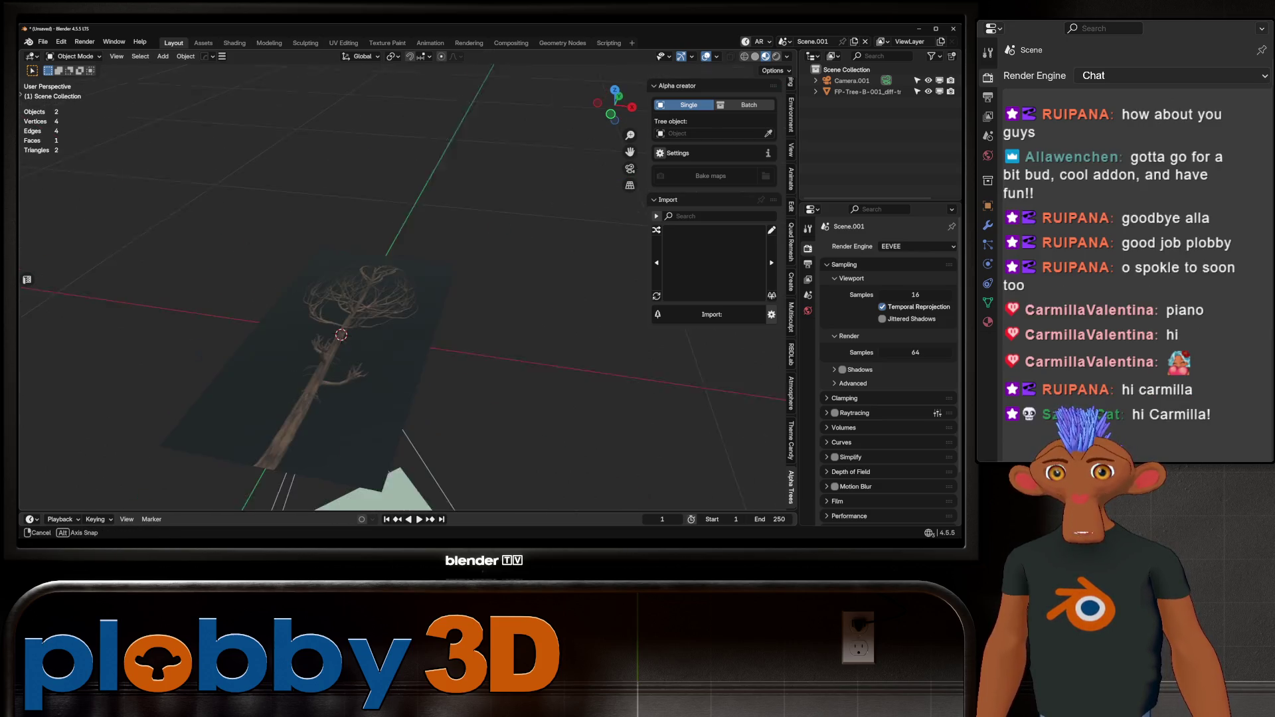
{"action": "type", "text": "rx"}
{"action": "type", "text": "90"}
{"action": "key", "text": "Return"}
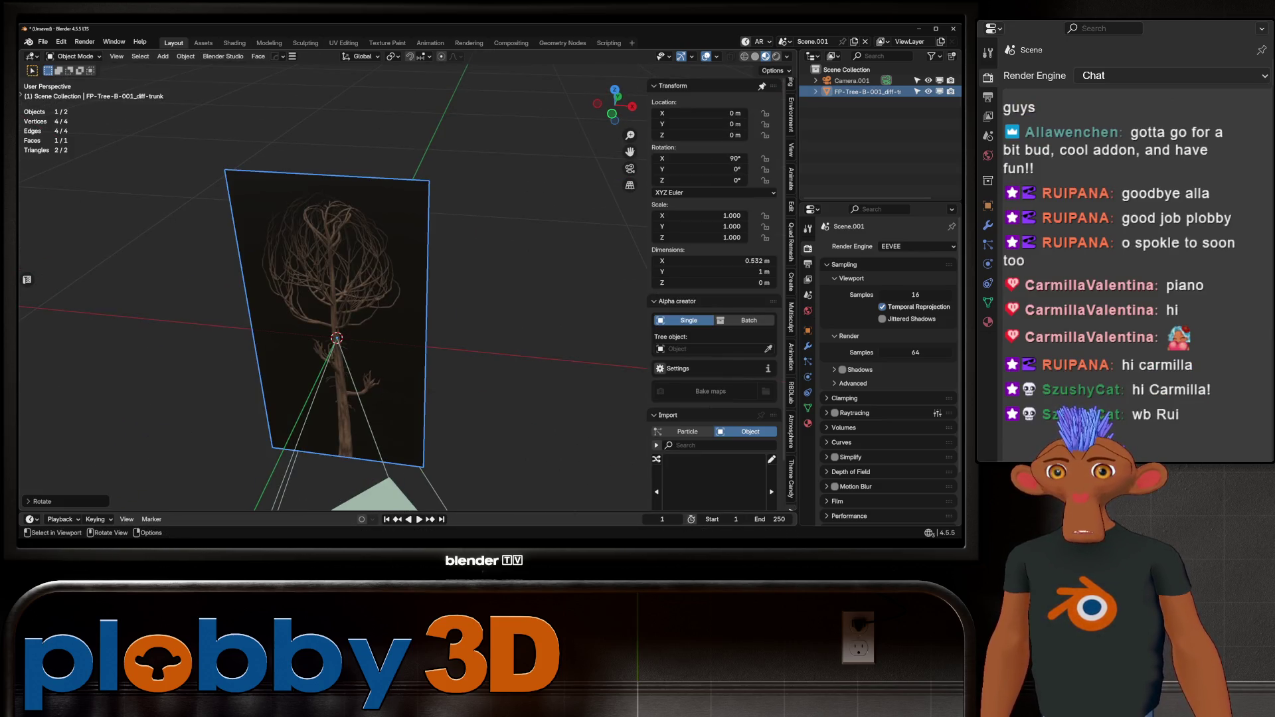
{"action": "key", "text": "g"}
{"action": "key", "text": "z"}
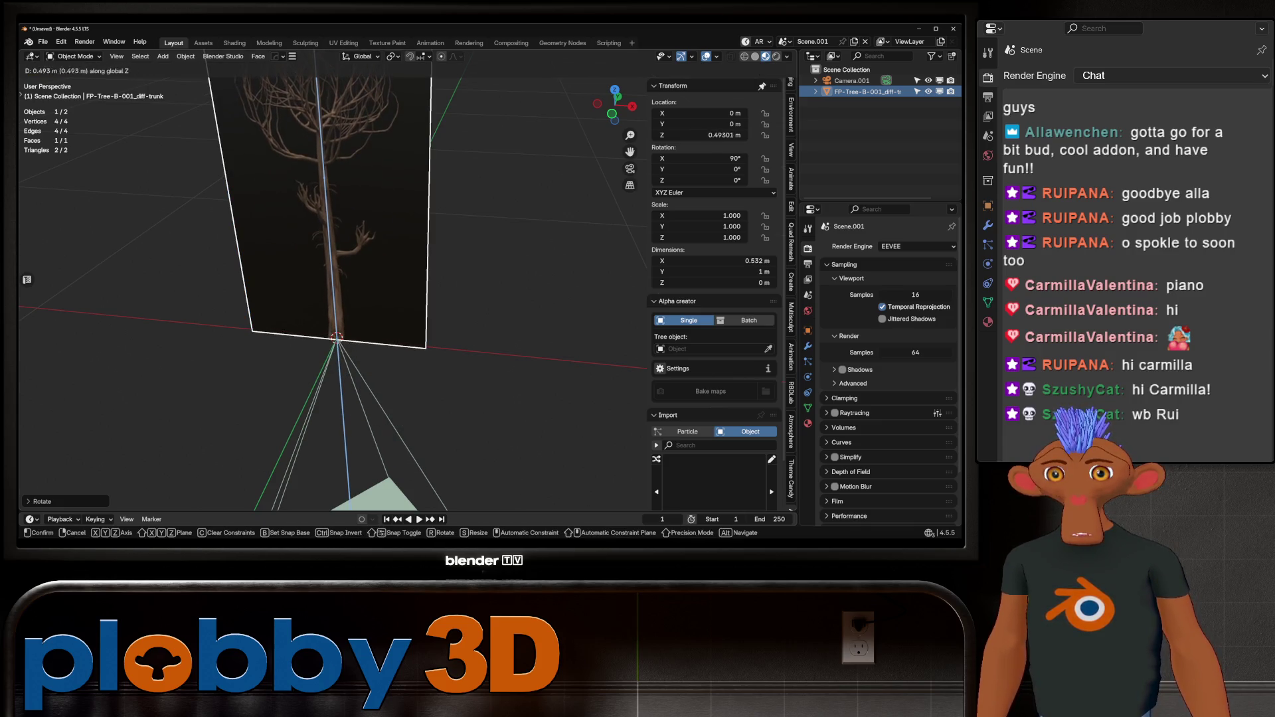
{"action": "key", "text": "Return"}
Switch to the Shading workspace to show the plane's material nodes.
{"action": "mouse_move", "coordinate": [346, 299]}
{"action": "middle_mouse_down"}
{"action": "mouse_move", "coordinate": [348, 252]}
{"action": "mouse_move", "coordinate": [379, 256]}
{"action": "middle_mouse_up"}
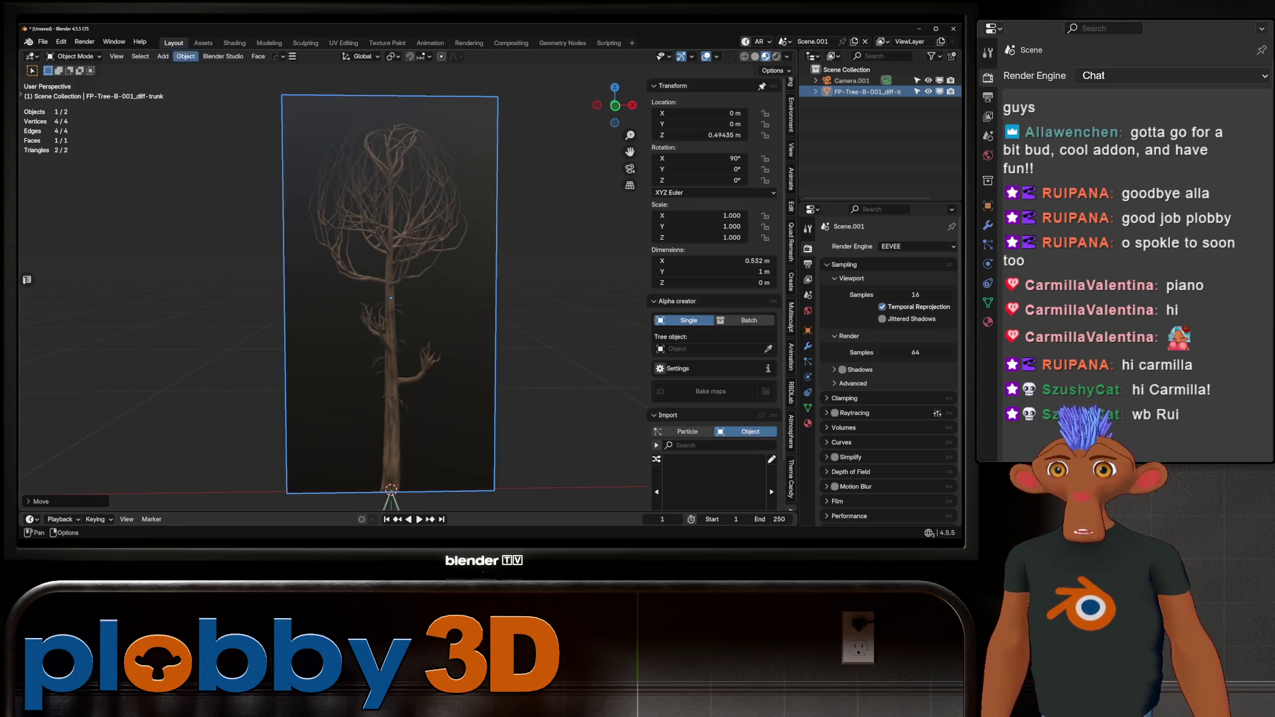
{"action": "left_click", "coordinate": [235, 42]}
{"action": "scroll", "coordinate": [402, 392], "scroll_direction": "up", "scroll_amount": 1}
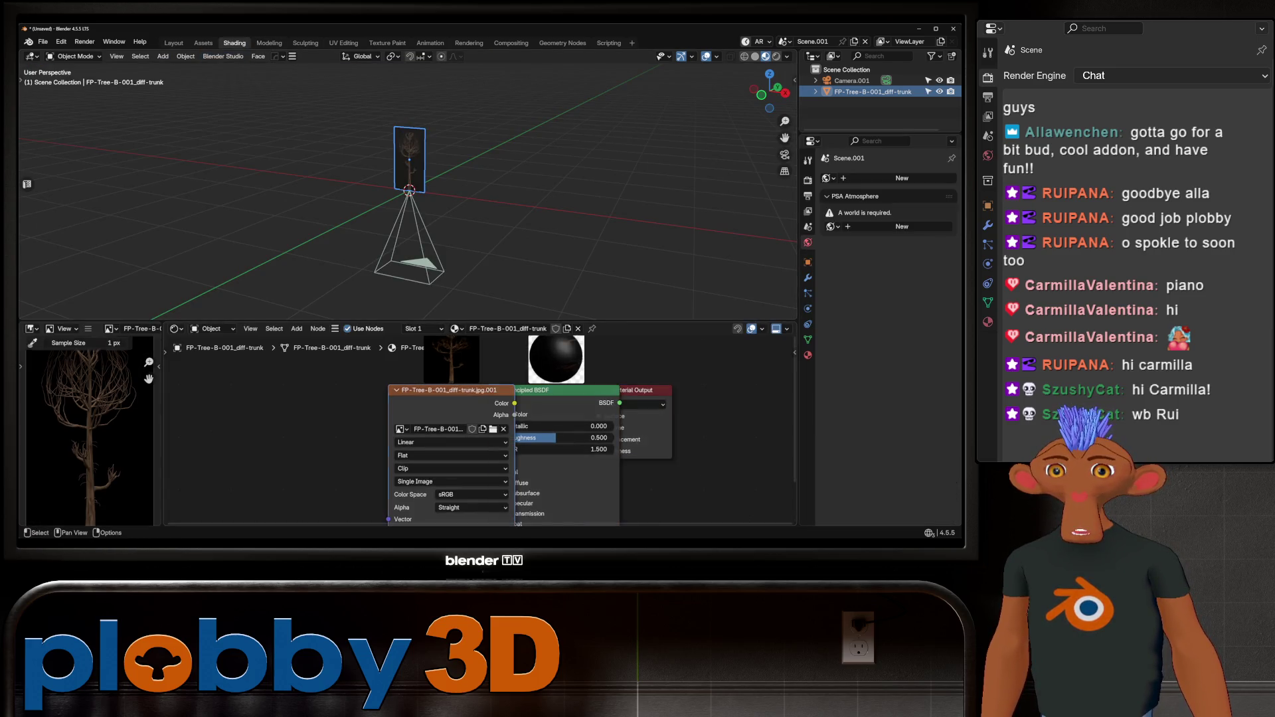
Move the image texture node aside, add a new World.001, and view the framed plane rendered.
{"action": "left_click_drag", "start_coordinate": [402, 392], "coordinate": [226, 398]}
{"action": "middle_click_drag", "start_coordinate": [226, 398], "coordinate": [343, 358]}
{"action": "key", "text": "KP_Decimal"}
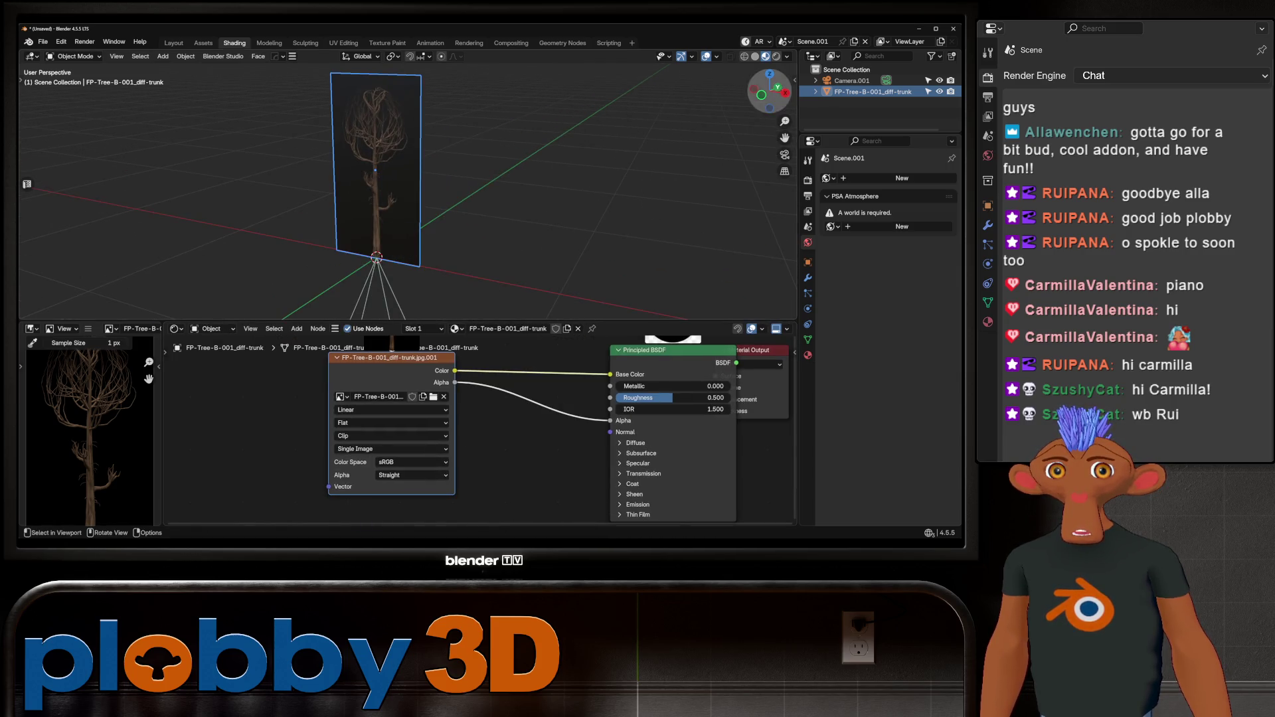
{"action": "key", "text": "shift+z"}
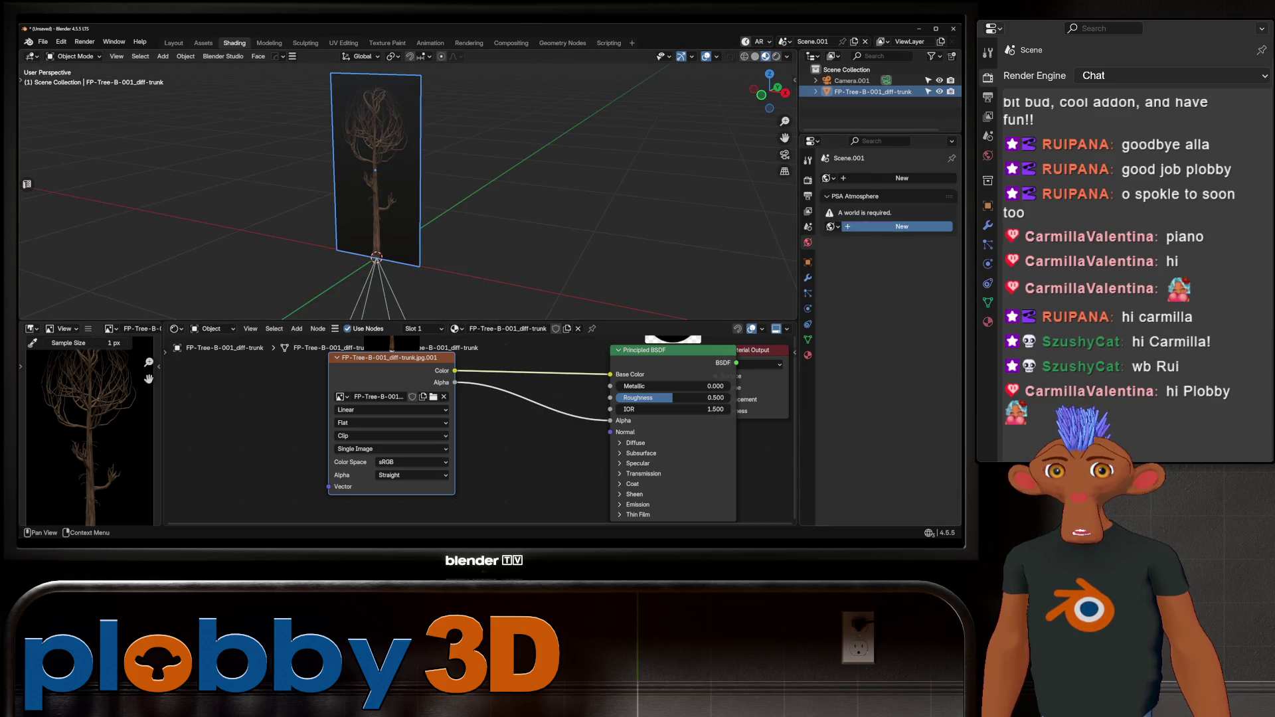
{"action": "left_click", "coordinate": [902, 226]}
{"action": "key", "text": "shift+z"}
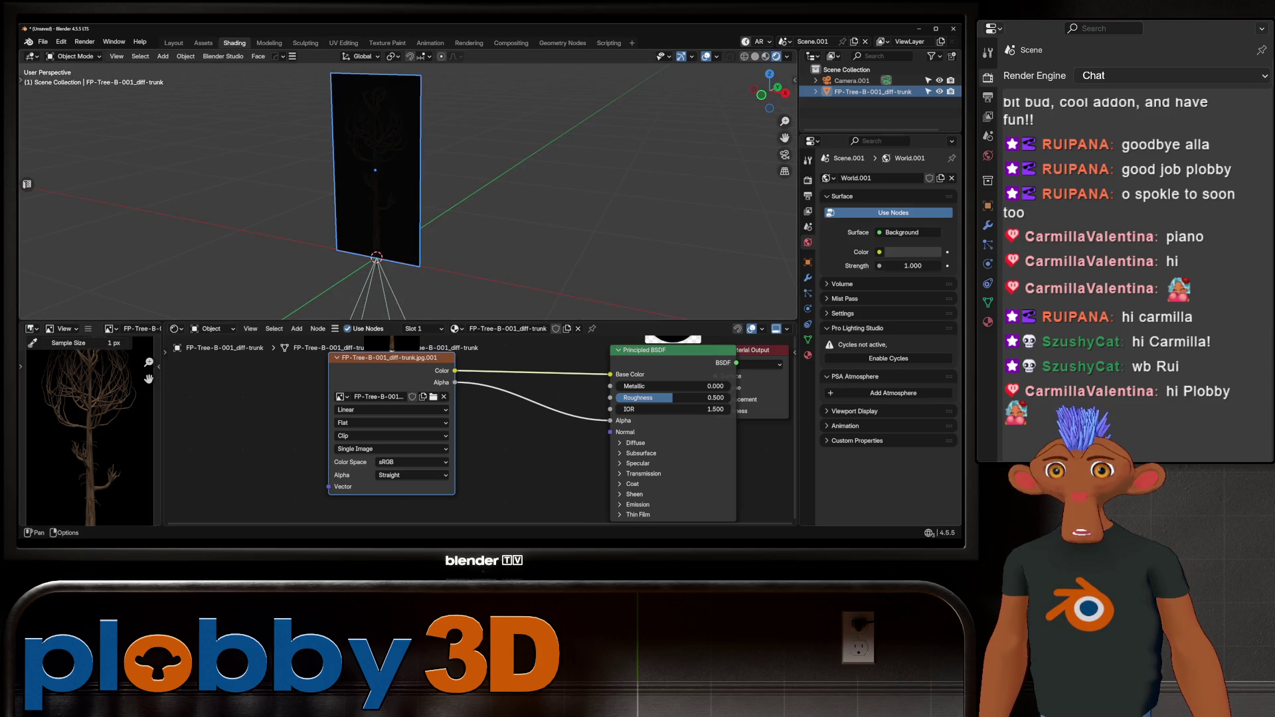
Start a Principled Texture Setup on the selected Principled BSDF node.
{"action": "scroll", "coordinate": [478, 431], "scroll_direction": "up", "scroll_amount": 2}
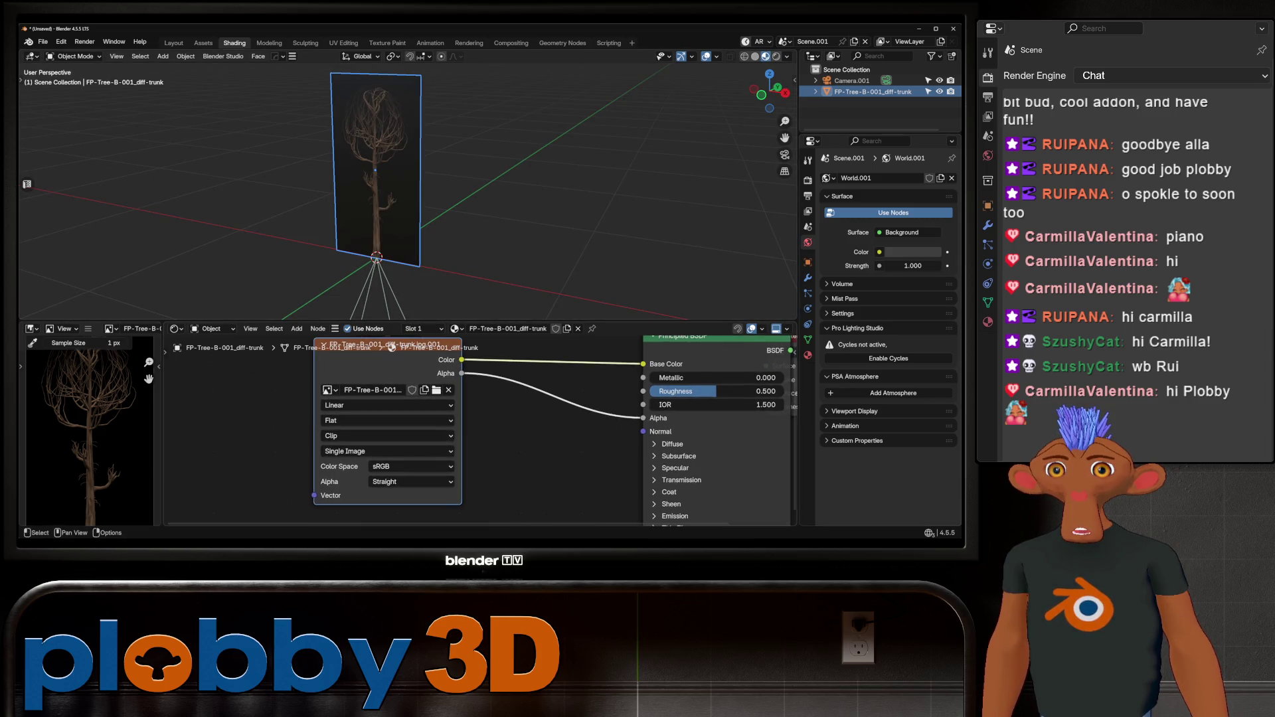
{"action": "scroll", "coordinate": [478, 432], "scroll_direction": "down", "scroll_amount": 1}
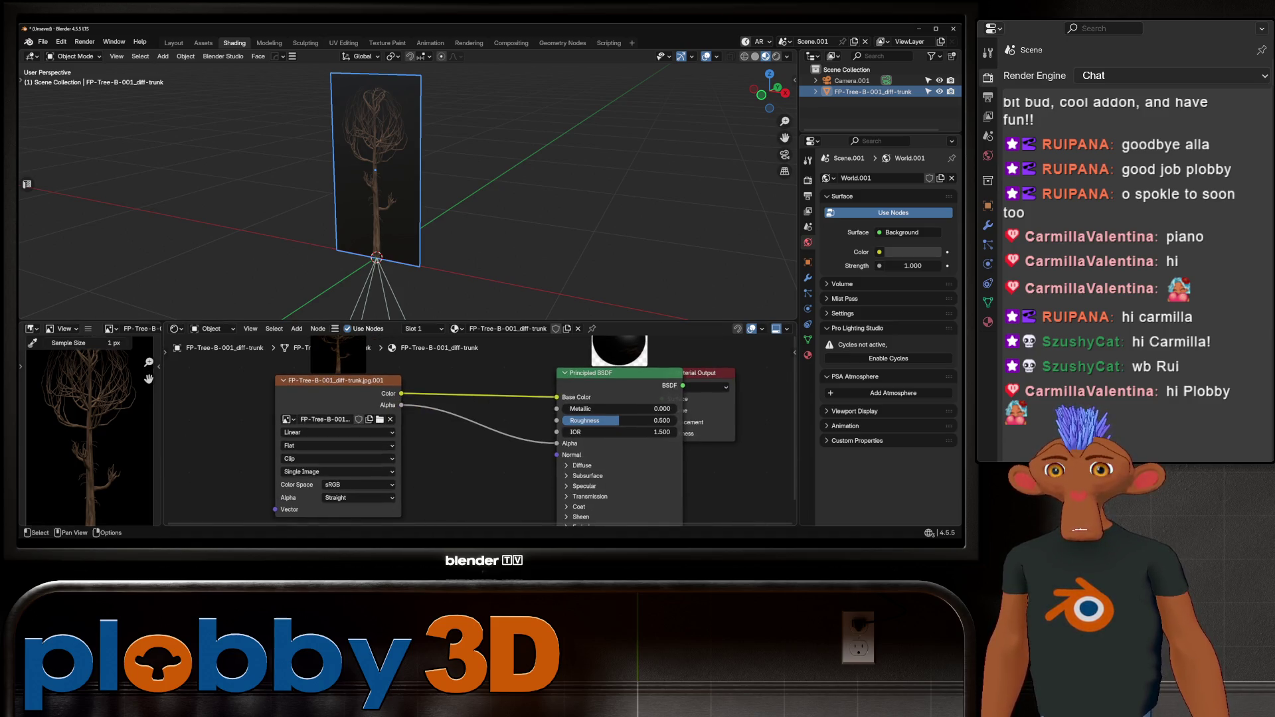
{"action": "scroll", "coordinate": [326, 390], "scroll_direction": "down", "scroll_amount": 3}
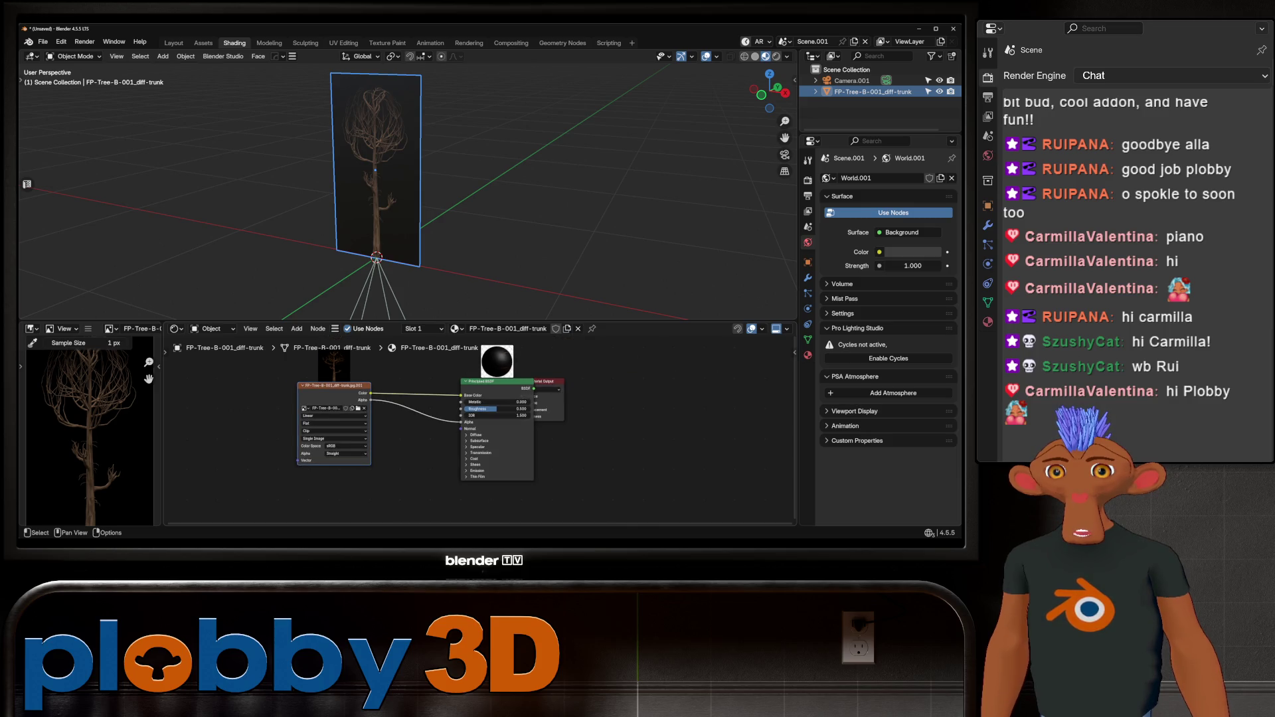
{"action": "left_click", "coordinate": [497, 381]}
{"action": "key", "text": "ctrl+shift+t"}
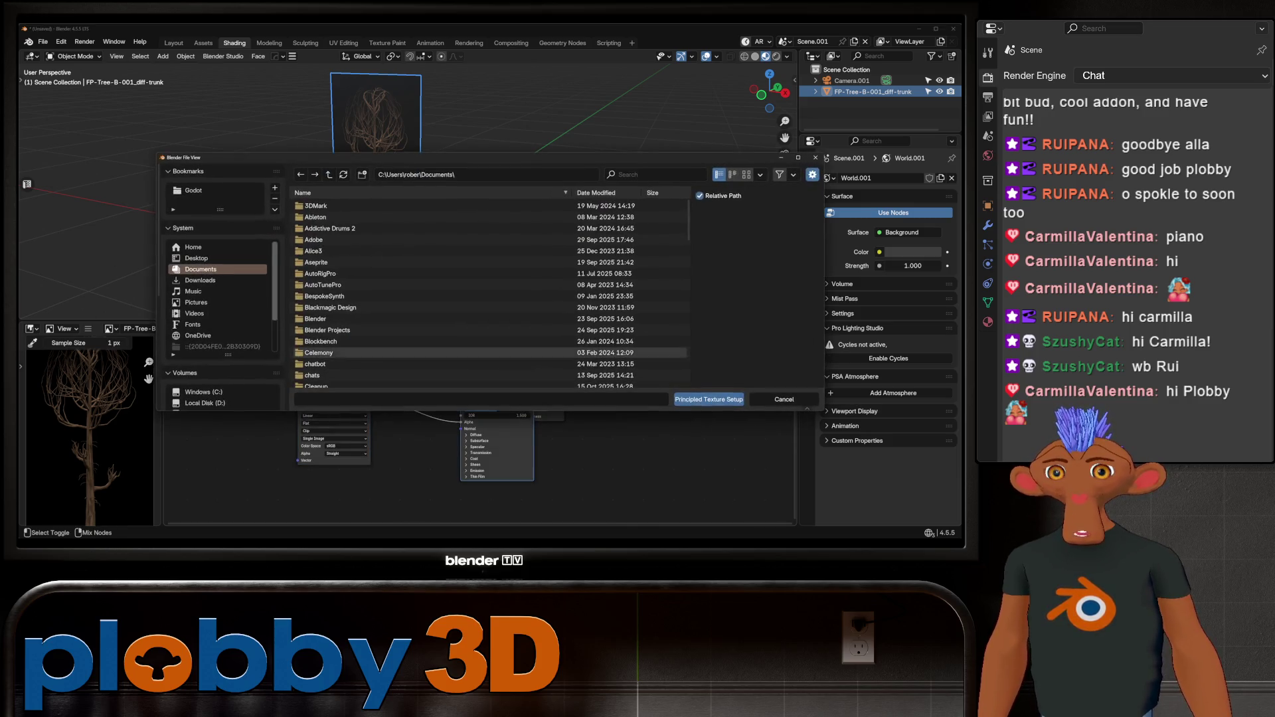
Replace the trunk texture node with a Principled Texture Setup of all four tree textures.
{"action": "left_click", "coordinate": [783, 399]}
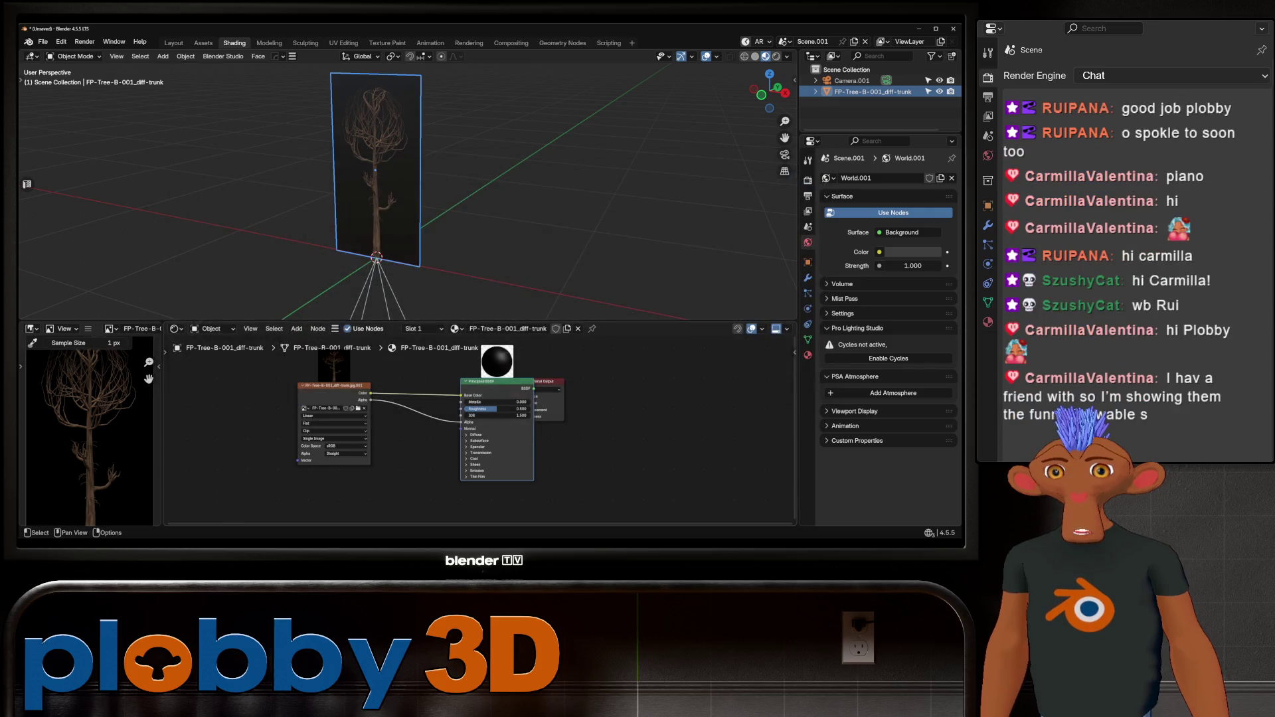
{"action": "key", "text": "x"}
{"action": "left_click", "coordinate": [497, 398]}
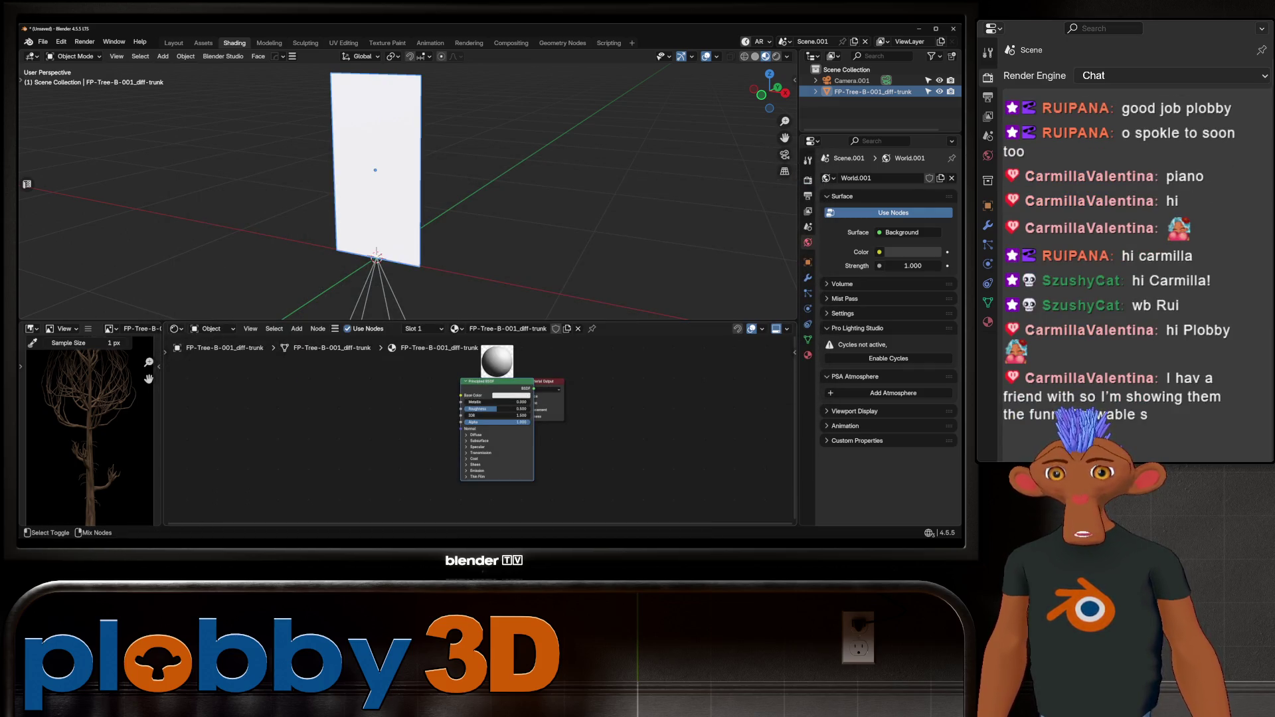
{"action": "key", "text": "ctrl+shift+t"}
{"action": "left_click", "coordinate": [196, 257]}
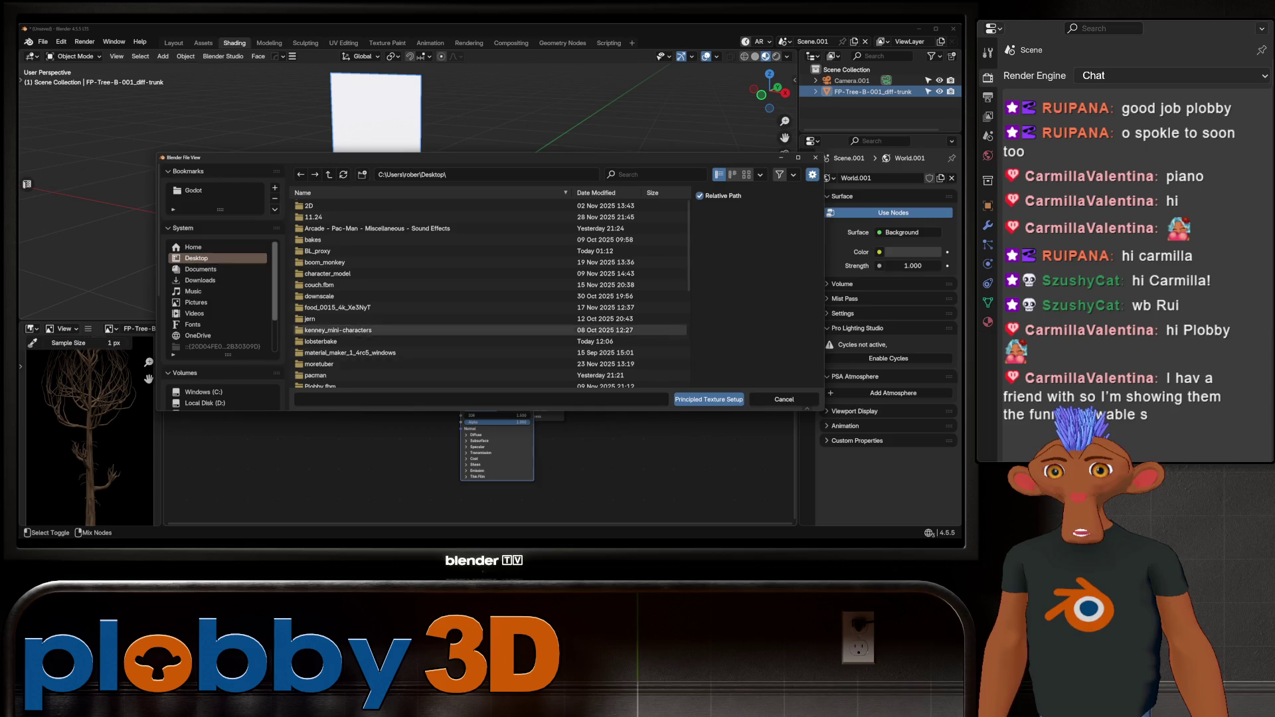
{"action": "double_click", "coordinate": [332, 331]}
{"action": "left_click", "coordinate": [345, 240]}
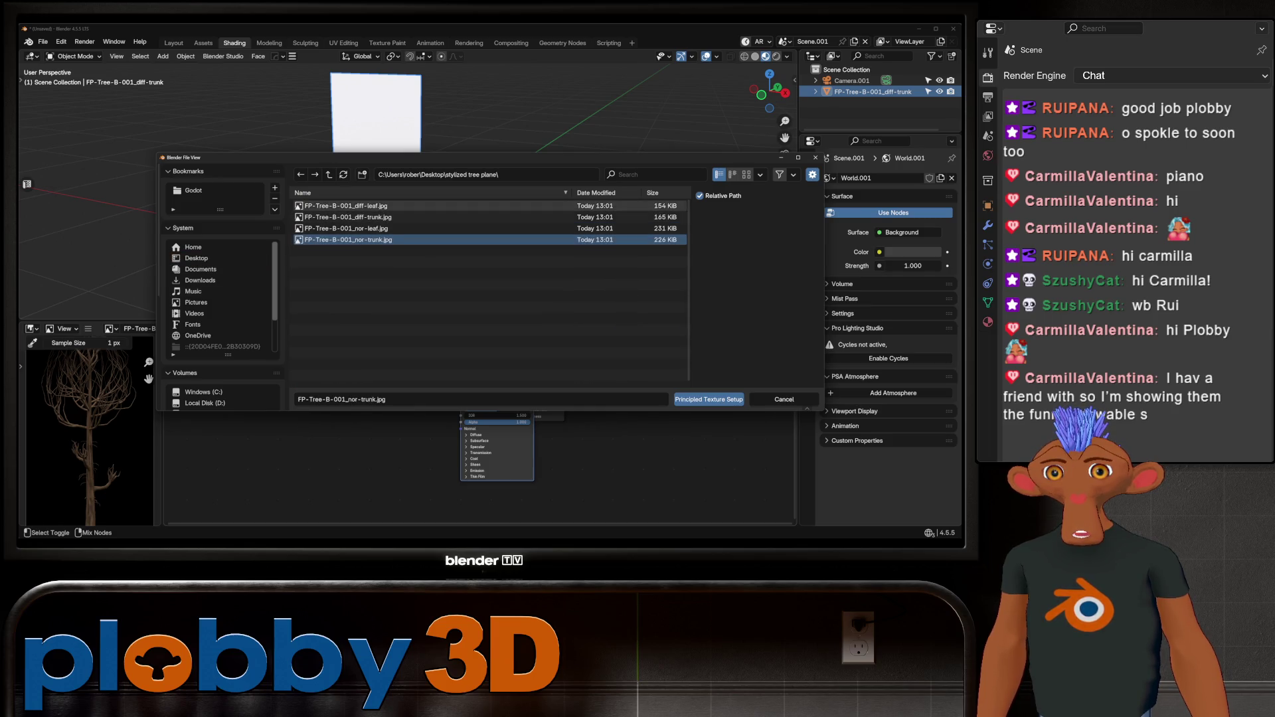
{"action": "left_click", "coordinate": [346, 206], "text": "shift"}
{"action": "left_click", "coordinate": [709, 400]}
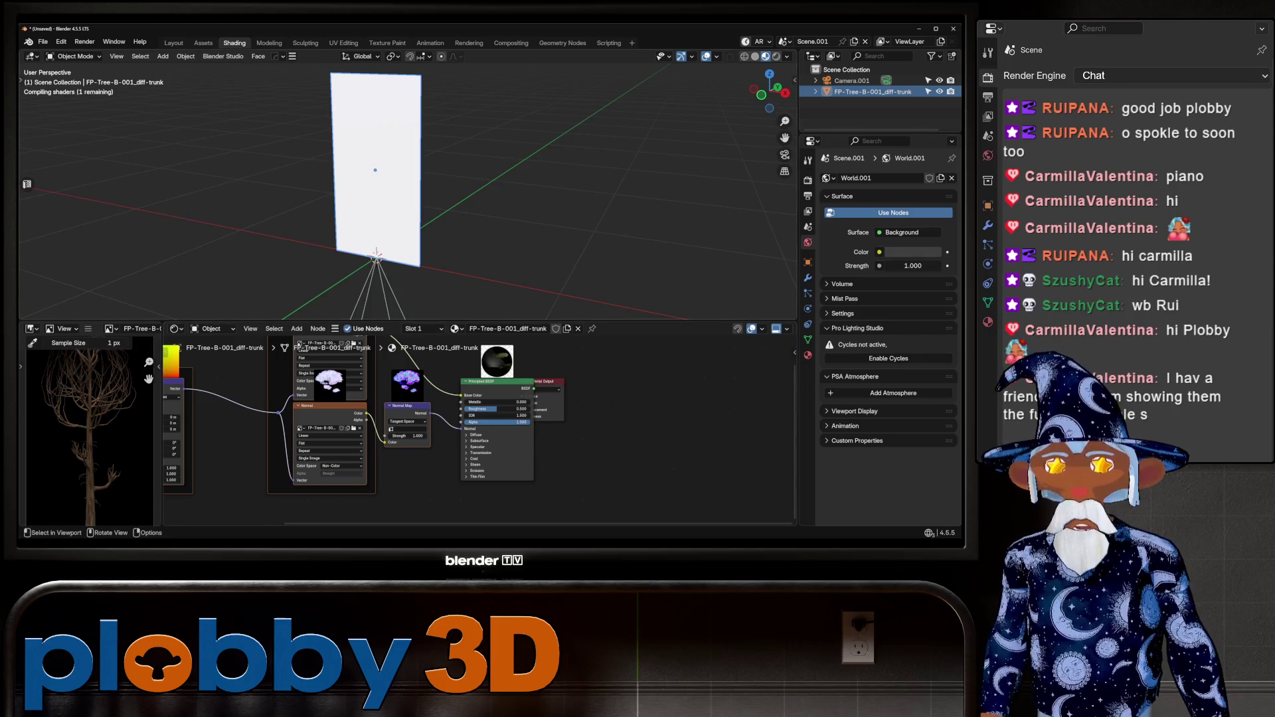
Orbit, pan and zoom the viewport and node graph to inspect the textured tree plane.
{"action": "mouse_move", "coordinate": [505, 199]}
{"action": "middle_mouse_down"}
{"action": "mouse_move", "coordinate": [452, 203]}
{"action": "mouse_move", "coordinate": [518, 194]}
{"action": "mouse_move", "coordinate": [465, 233]}
{"action": "middle_mouse_up"}
{"action": "scroll", "coordinate": [339, 345], "scroll_direction": "up", "scroll_amount": 3}
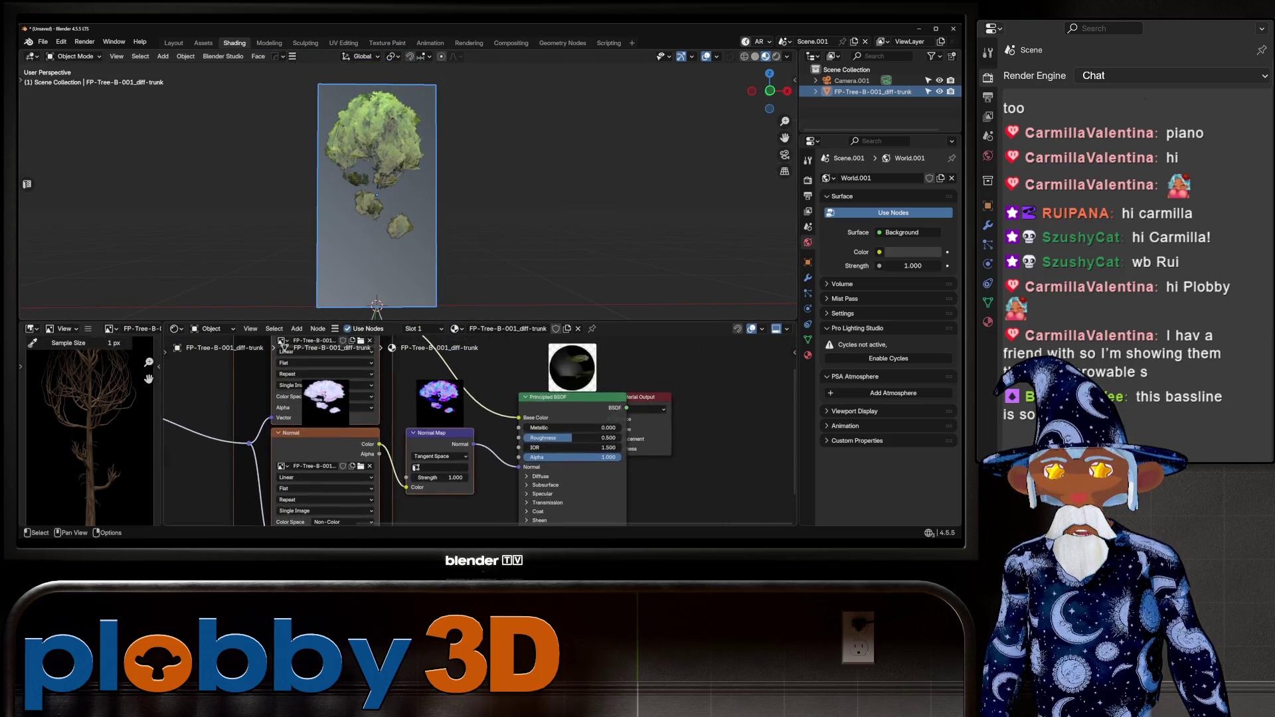
{"action": "middle_click_drag", "start_coordinate": [399, 425], "coordinate": [474, 510]}
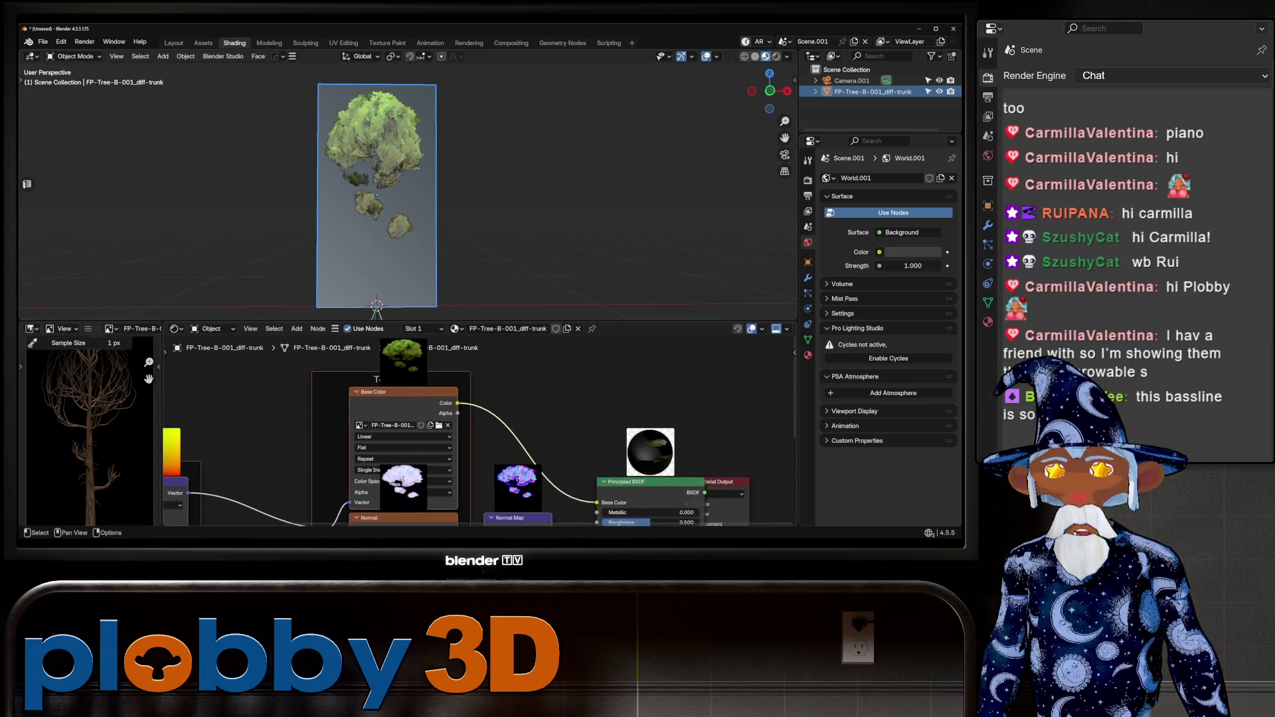
{"action": "scroll", "coordinate": [373, 412], "scroll_direction": "down", "scroll_amount": 4}
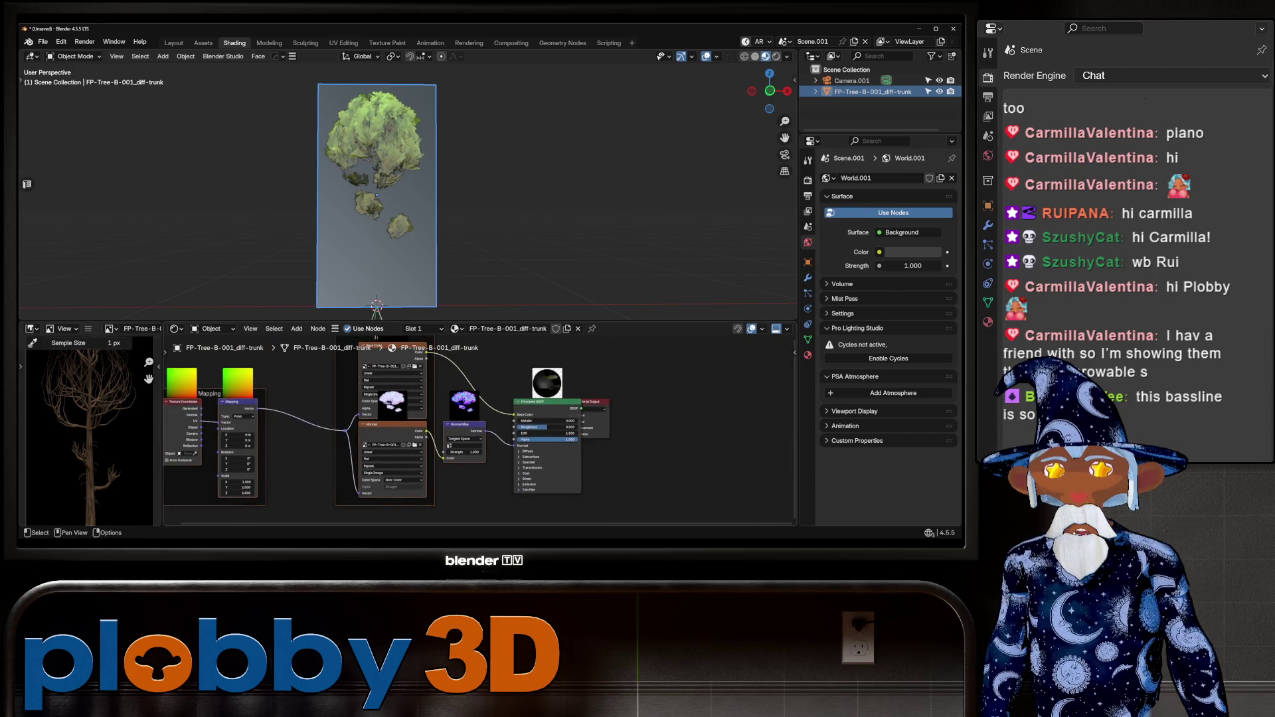
{"action": "mouse_move", "coordinate": [531, 200]}
{"action": "middle_mouse_down"}
{"action": "mouse_move", "coordinate": [664, 200]}
{"action": "mouse_move", "coordinate": [535, 200]}
{"action": "middle_mouse_up"}
{"action": "scroll", "coordinate": [398, 186], "scroll_direction": "up", "scroll_amount": 5}
{"action": "scroll", "coordinate": [399, 186], "scroll_direction": "down", "scroll_amount": 5}
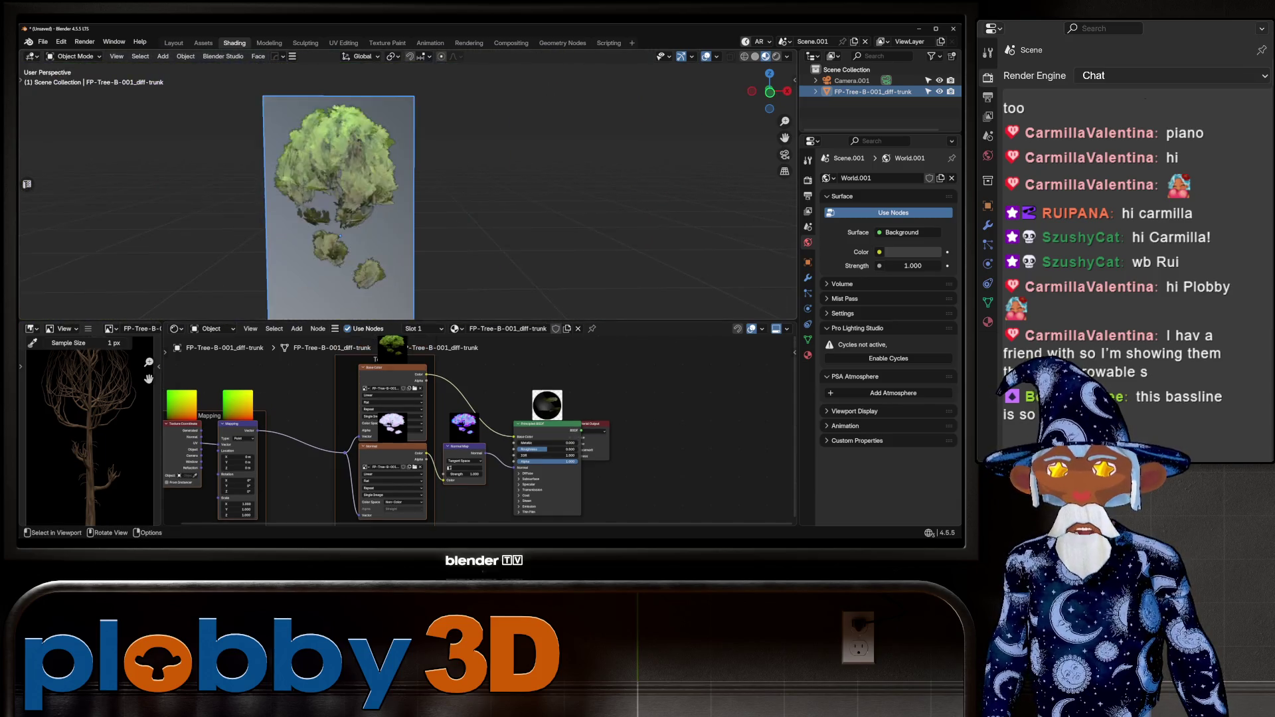
{"action": "middle_click_drag", "start_coordinate": [399, 186], "coordinate": [419, 132], "text": "shift"}
{"action": "middle_click_drag", "start_coordinate": [465, 412], "coordinate": [454, 443], "text": "shift"}
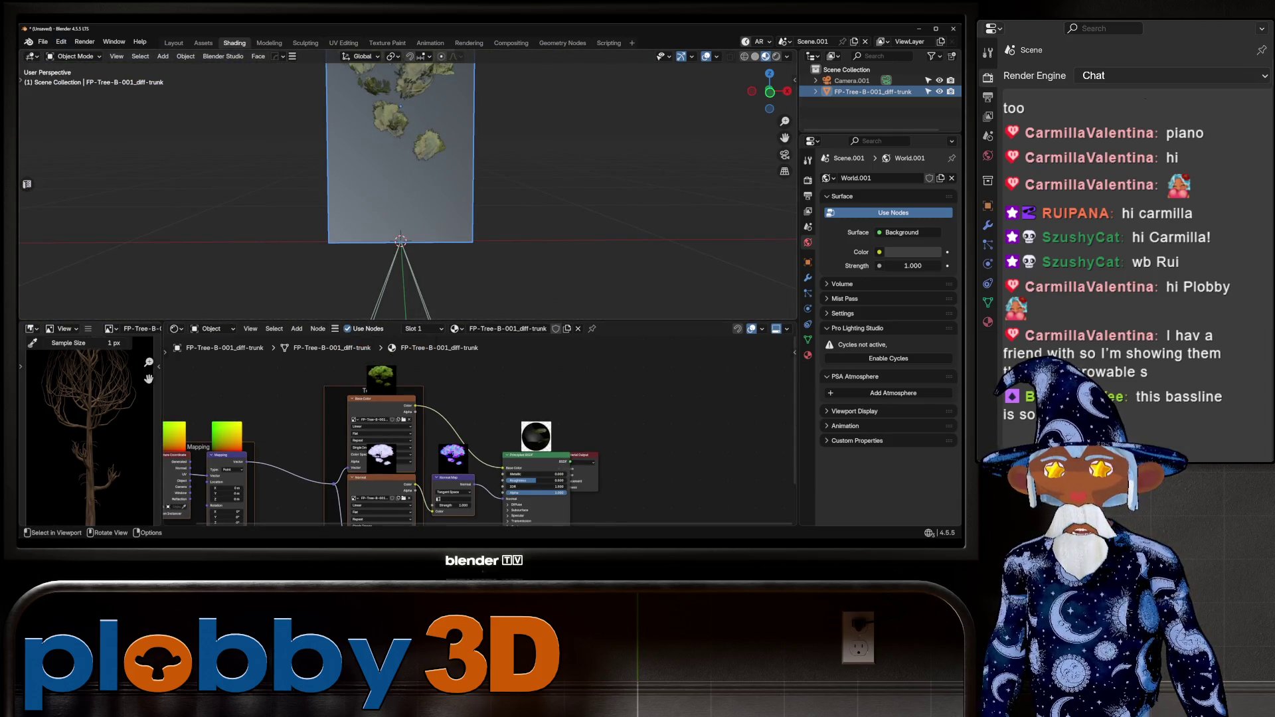
{"action": "scroll", "coordinate": [398, 192], "scroll_direction": "down", "scroll_amount": 4}
{"action": "scroll", "coordinate": [399, 193], "scroll_direction": "up", "scroll_amount": 5}
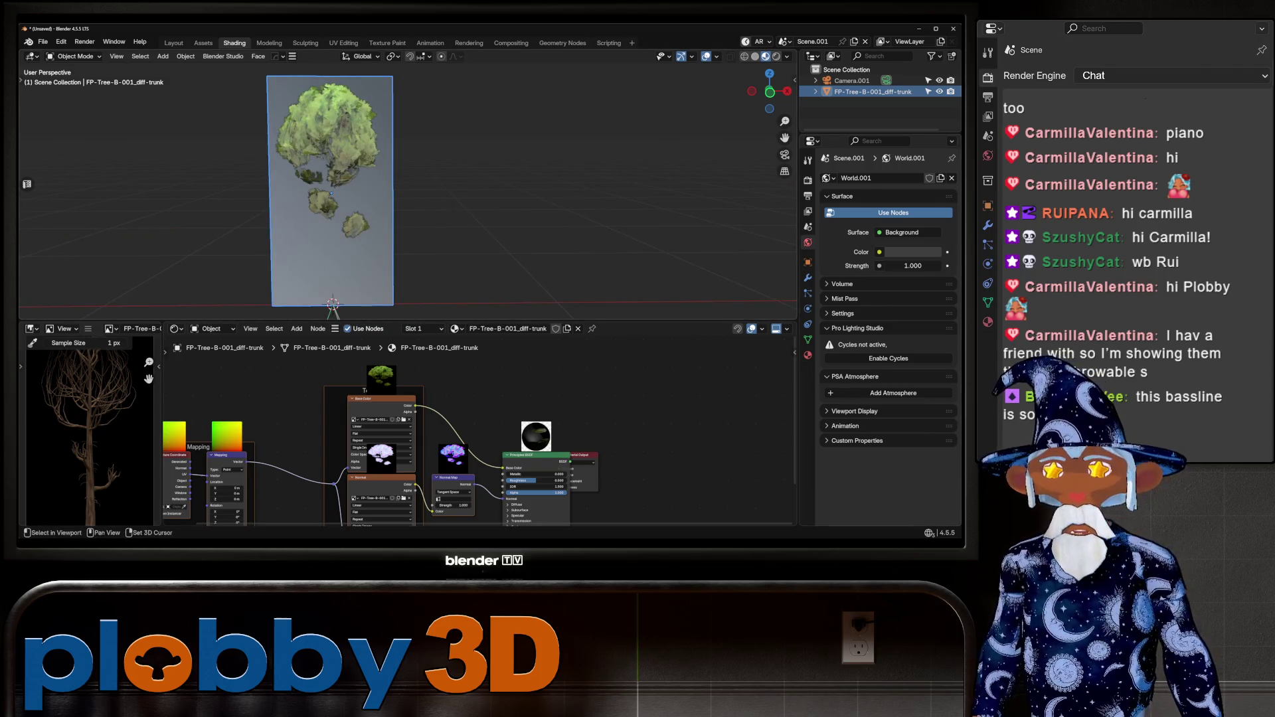
{"action": "middle_click_drag", "start_coordinate": [399, 186], "coordinate": [472, 220], "text": "shift"}
{"action": "scroll", "coordinate": [398, 193], "scroll_direction": "up", "scroll_amount": 2}
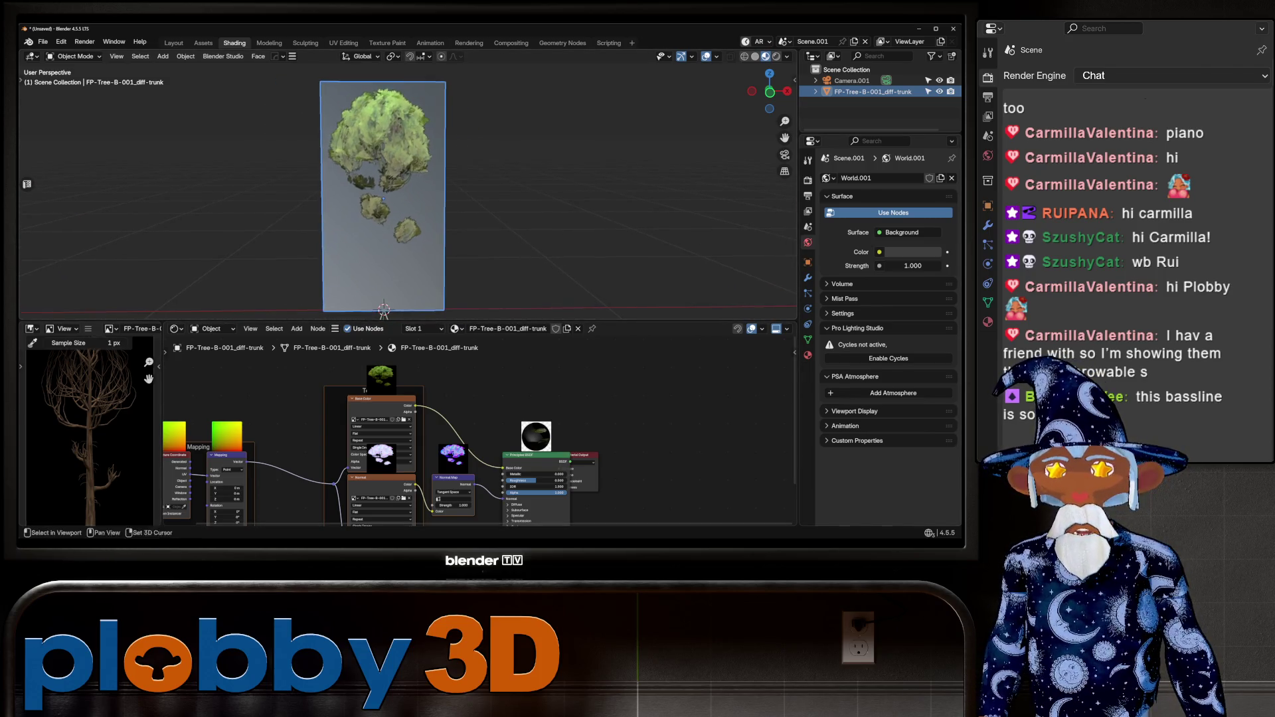
{"action": "mouse_move", "coordinate": [399, 193]}
{"action": "middle_mouse_down"}
{"action": "mouse_move", "coordinate": [438, 193]}
{"action": "mouse_move", "coordinate": [399, 193]}
{"action": "middle_mouse_up"}
{"action": "scroll", "coordinate": [429, 460], "scroll_direction": "down", "scroll_amount": 3}
{"action": "scroll", "coordinate": [408, 508], "scroll_direction": "up", "scroll_amount": 4}
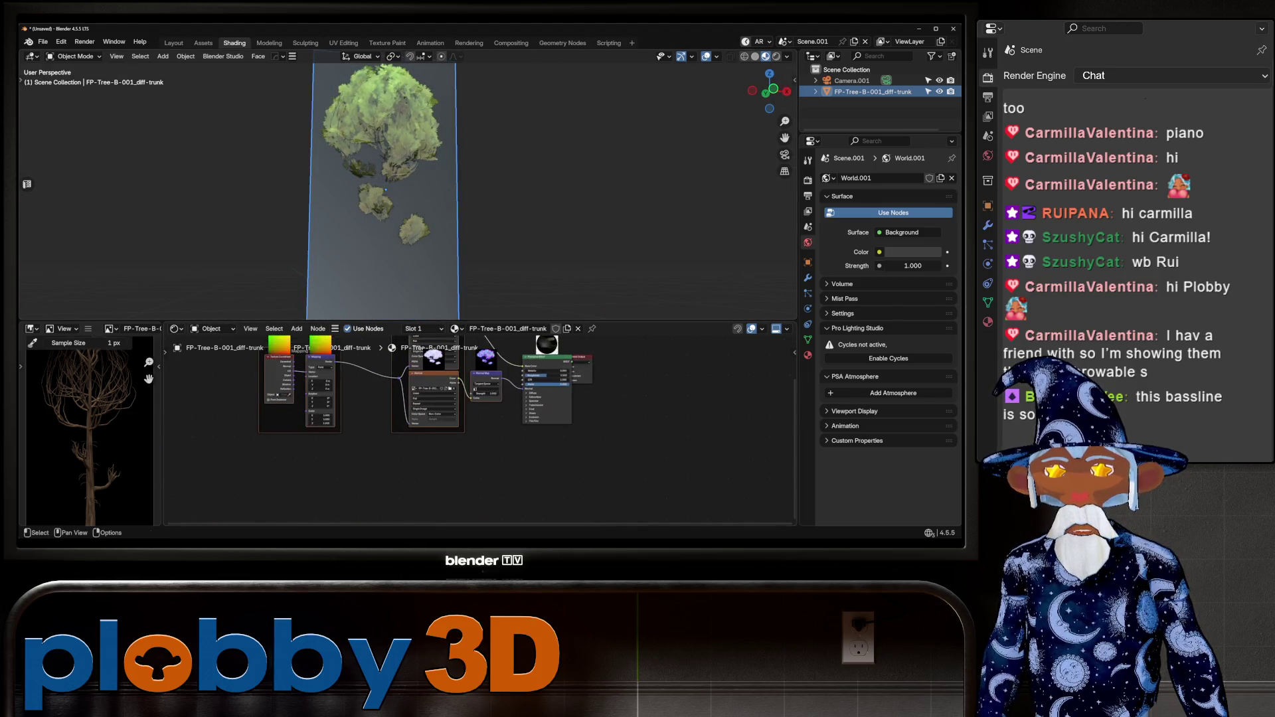
{"action": "scroll", "coordinate": [328, 492], "scroll_direction": "down", "scroll_amount": 2}
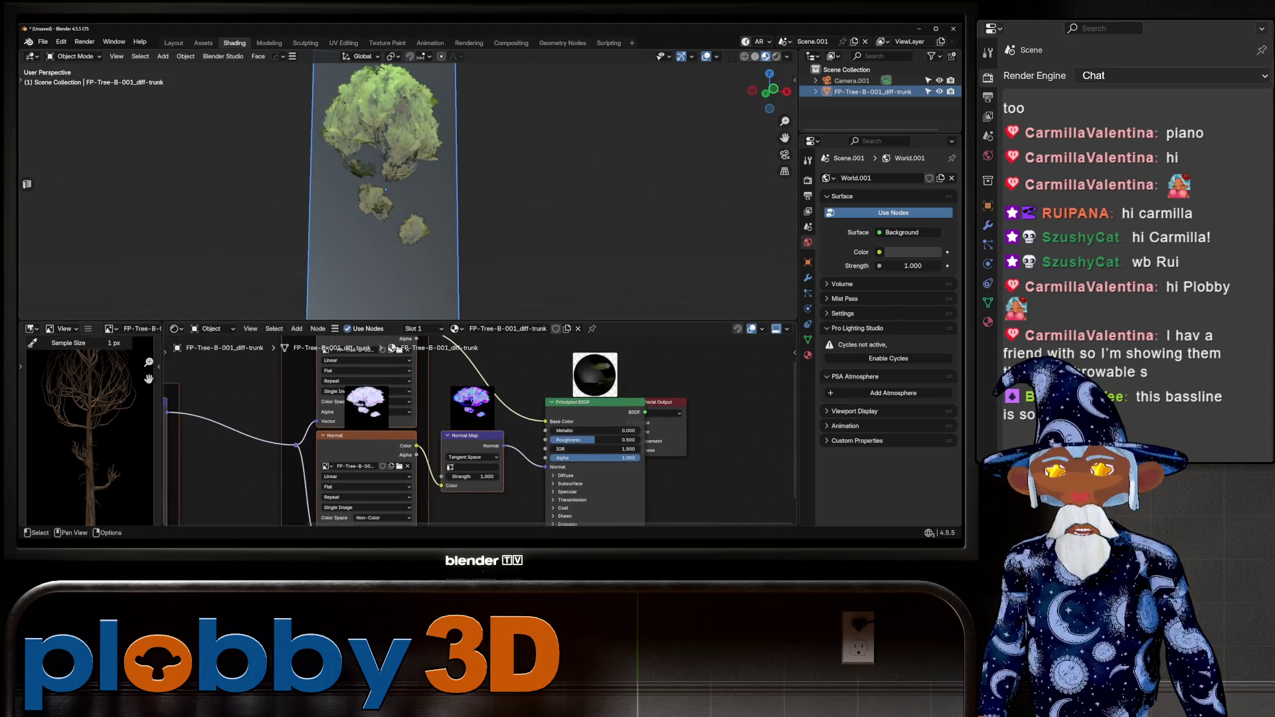
{"action": "scroll", "coordinate": [398, 465], "scroll_direction": "down", "scroll_amount": 1}
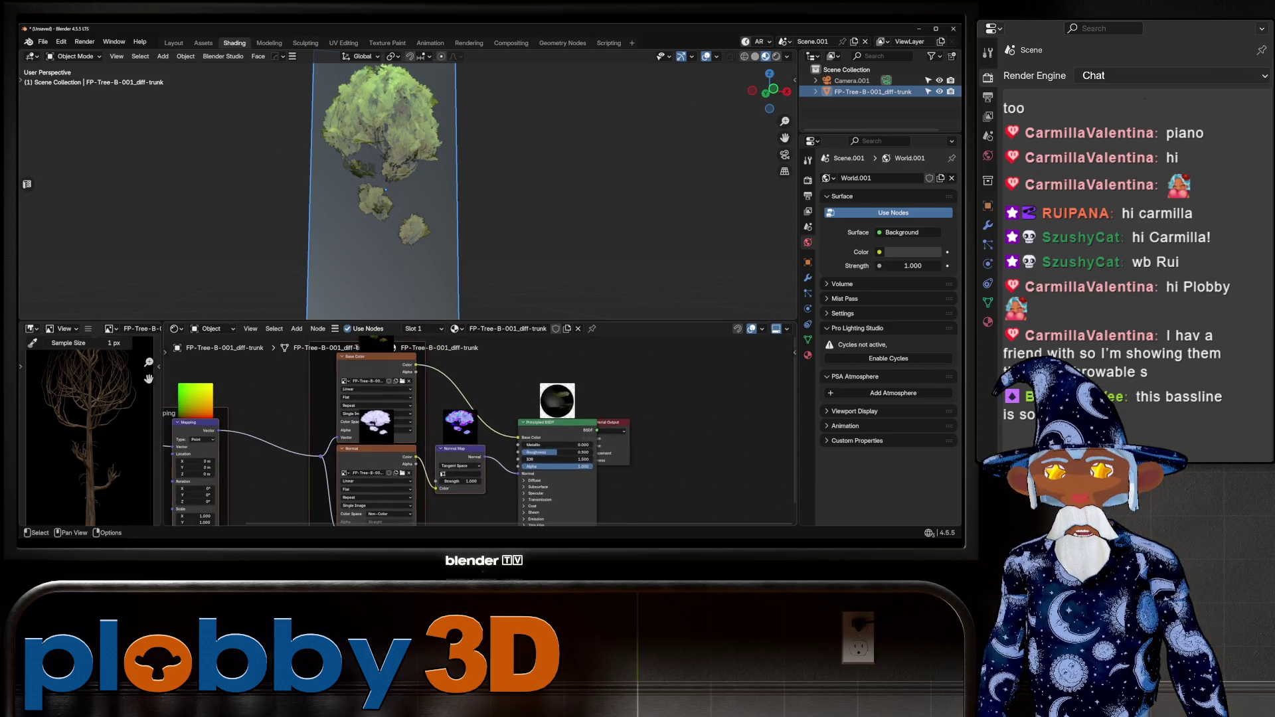
Move the texture nodes left and link the Base Color texture's Alpha to the BSDF Alpha.
{"action": "left_click_drag", "start_coordinate": [372, 357], "coordinate": [311, 362]}
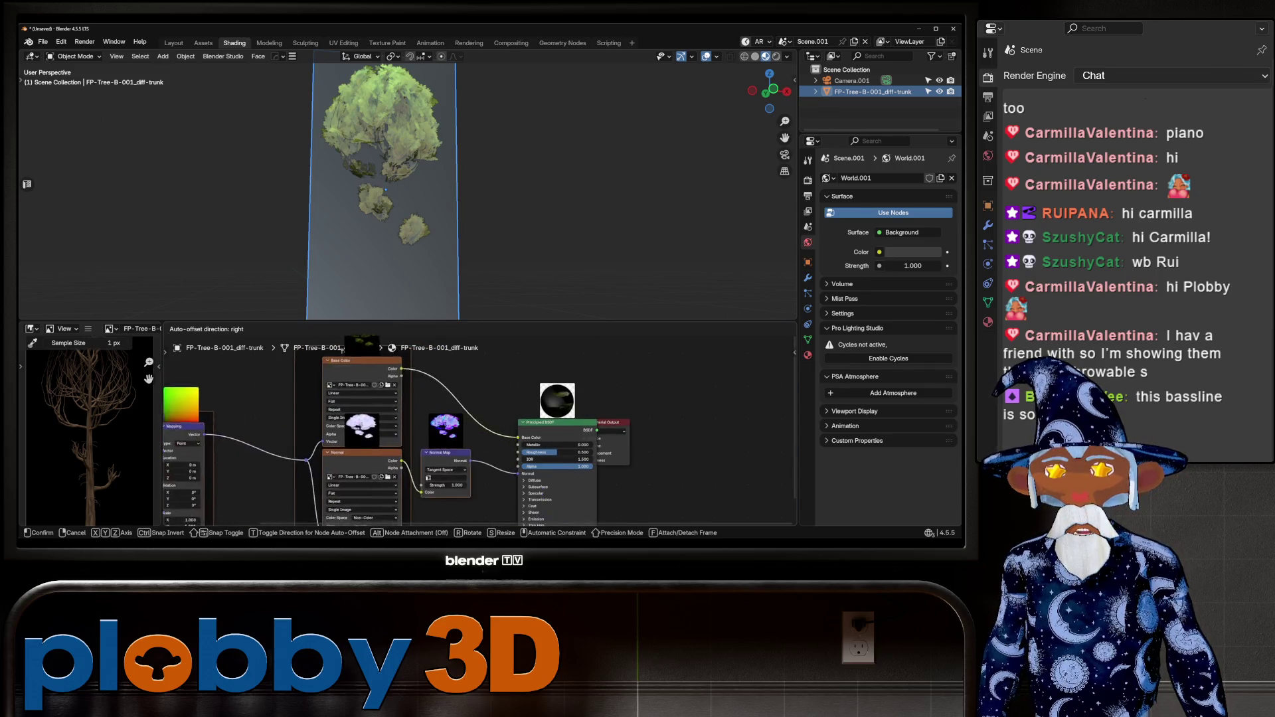
{"action": "left_click_drag", "start_coordinate": [558, 422], "coordinate": [558, 437]}
{"action": "key", "text": "alt+a"}
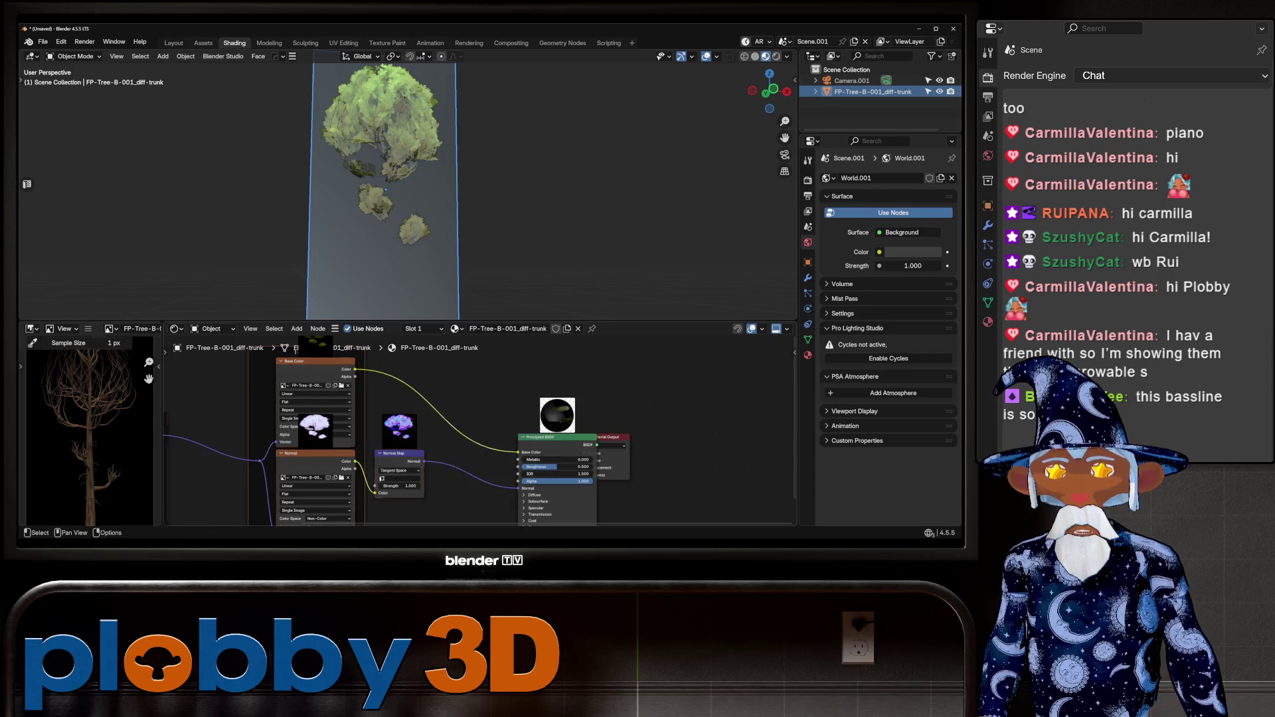
{"action": "left_click_drag", "start_coordinate": [355, 377], "coordinate": [518, 481]}
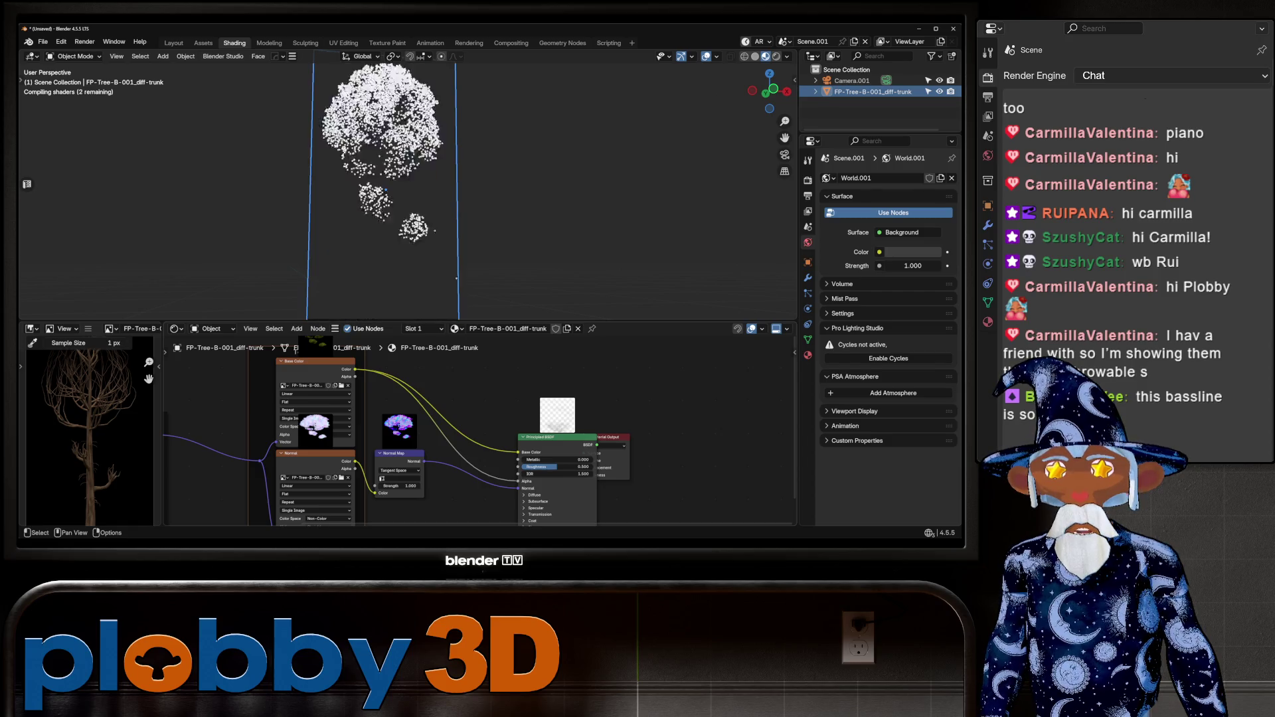
Shift the Principled BSDF and Material Output nodes right to tidy the graph.
{"action": "scroll", "coordinate": [397, 200], "scroll_direction": "down", "scroll_amount": 5}
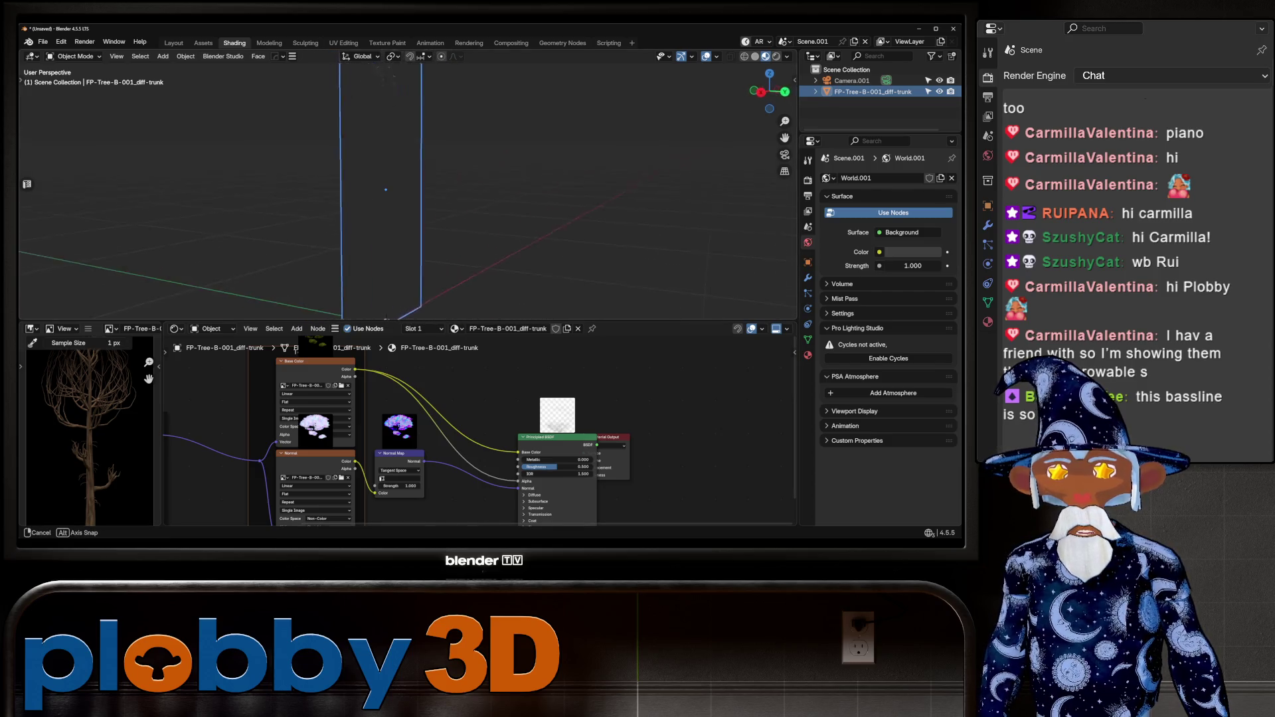
{"action": "scroll", "coordinate": [399, 199], "scroll_direction": "up", "scroll_amount": 4}
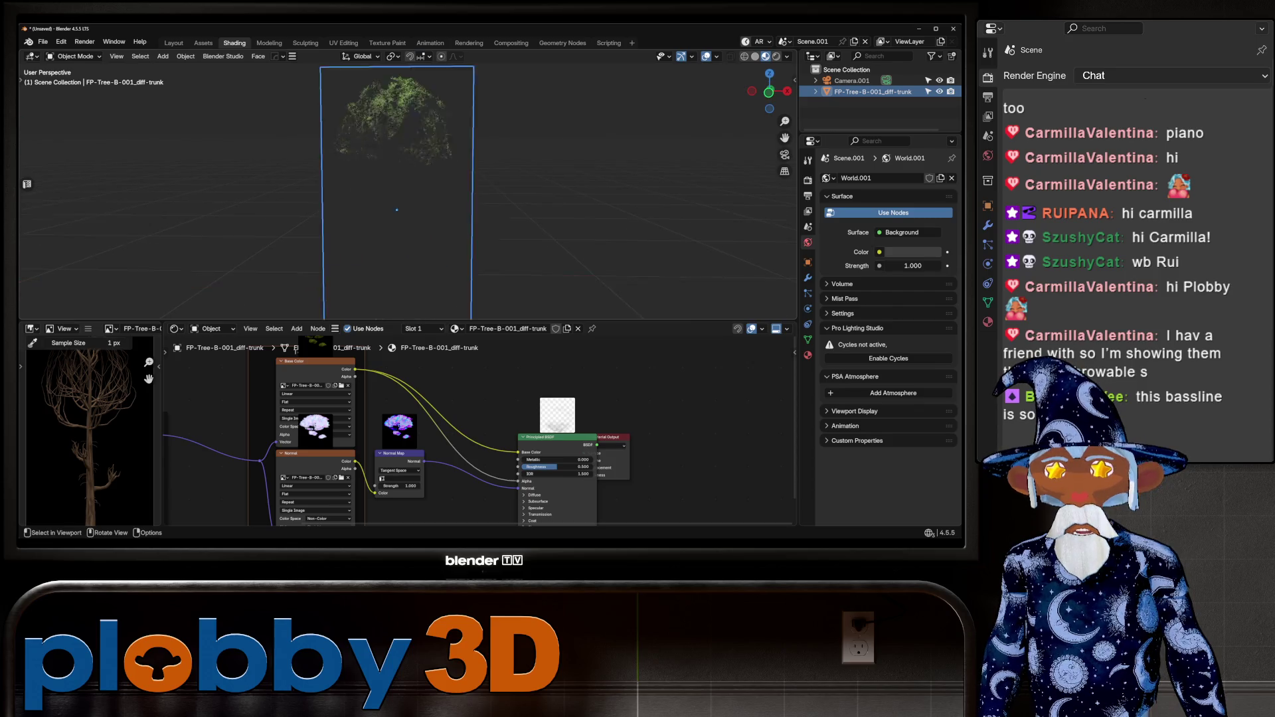
{"action": "scroll", "coordinate": [465, 425], "scroll_direction": "down", "scroll_amount": 2}
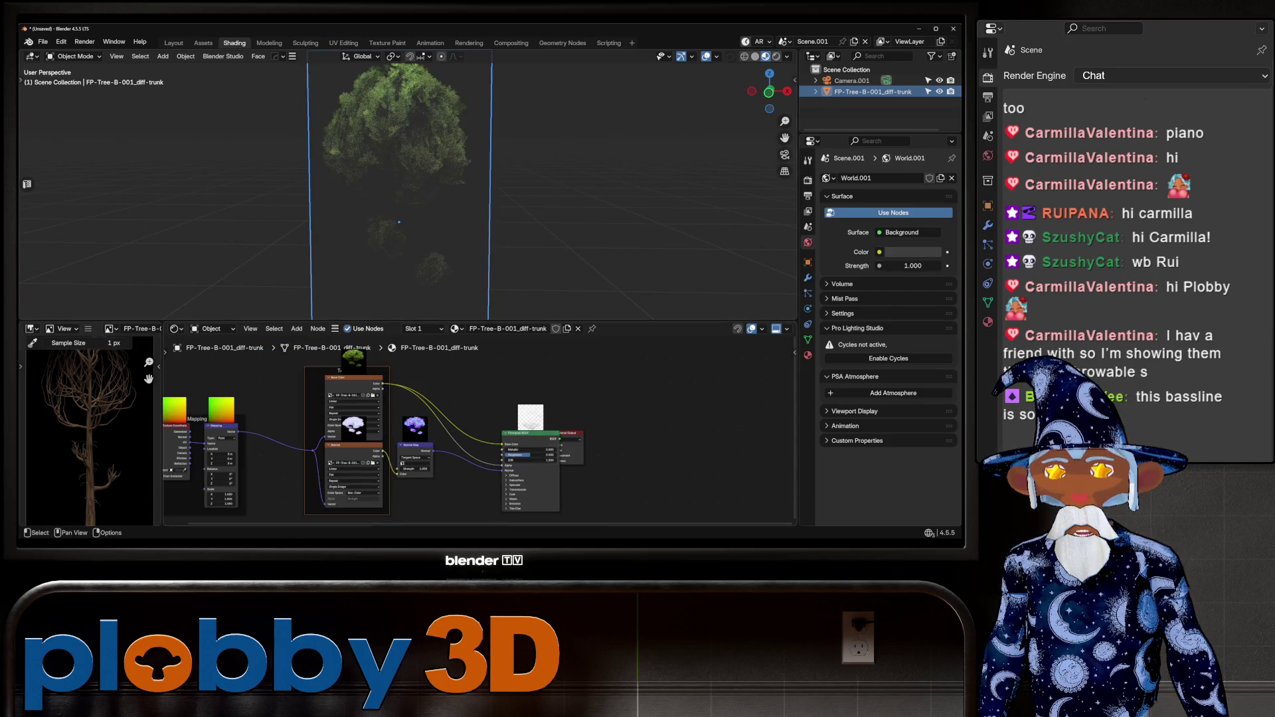
{"action": "scroll", "coordinate": [450, 390], "scroll_direction": "down", "scroll_amount": 2}
{"action": "left_click_drag", "start_coordinate": [505, 419], "coordinate": [643, 404]}
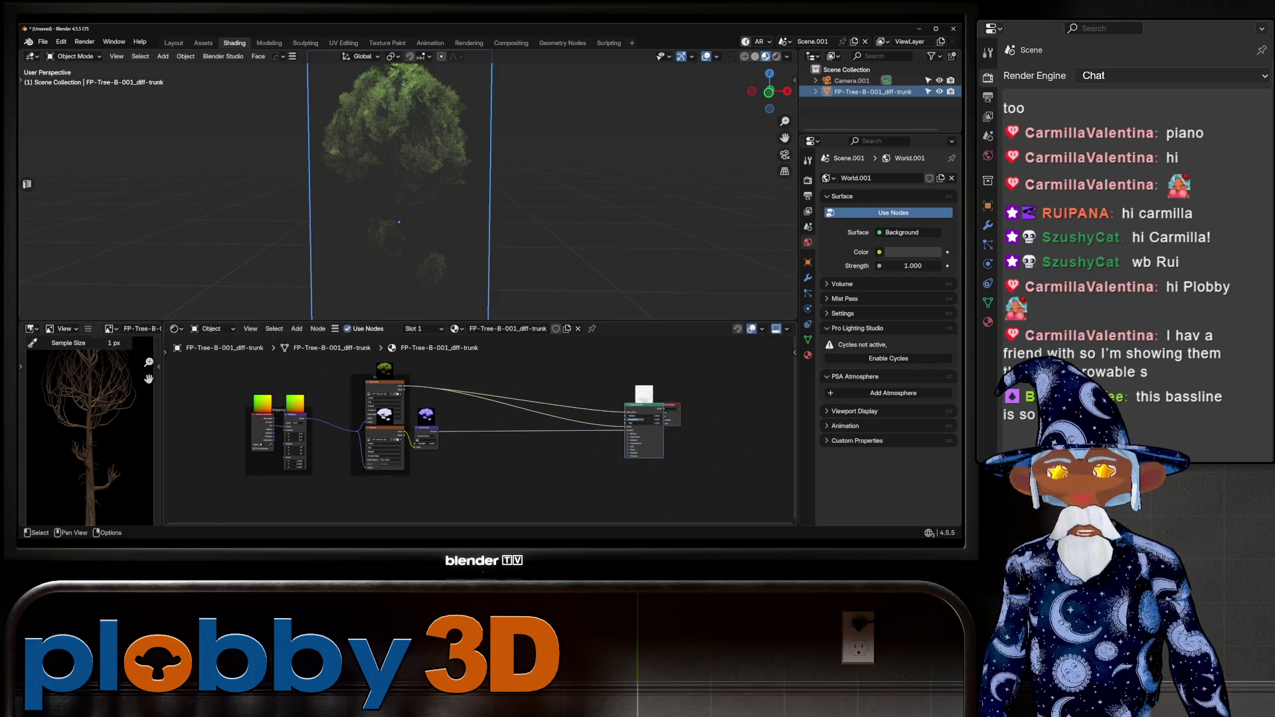
{"action": "scroll", "coordinate": [532, 372], "scroll_direction": "up", "scroll_amount": 4}
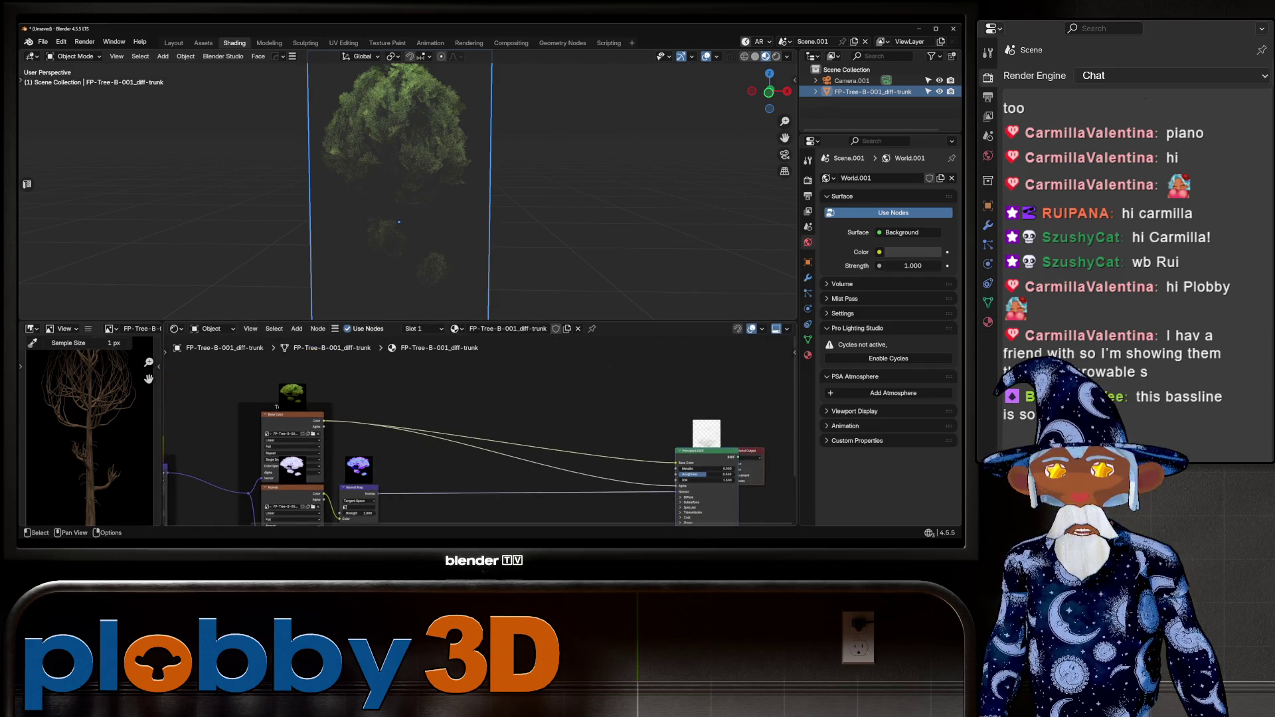
{"action": "key", "text": "shift+a"}
Add a Mix node on the link and remove the extra texture, Mapping and Texture Coordinate nodes.
{"action": "mouse_move", "coordinate": [475, 400]}
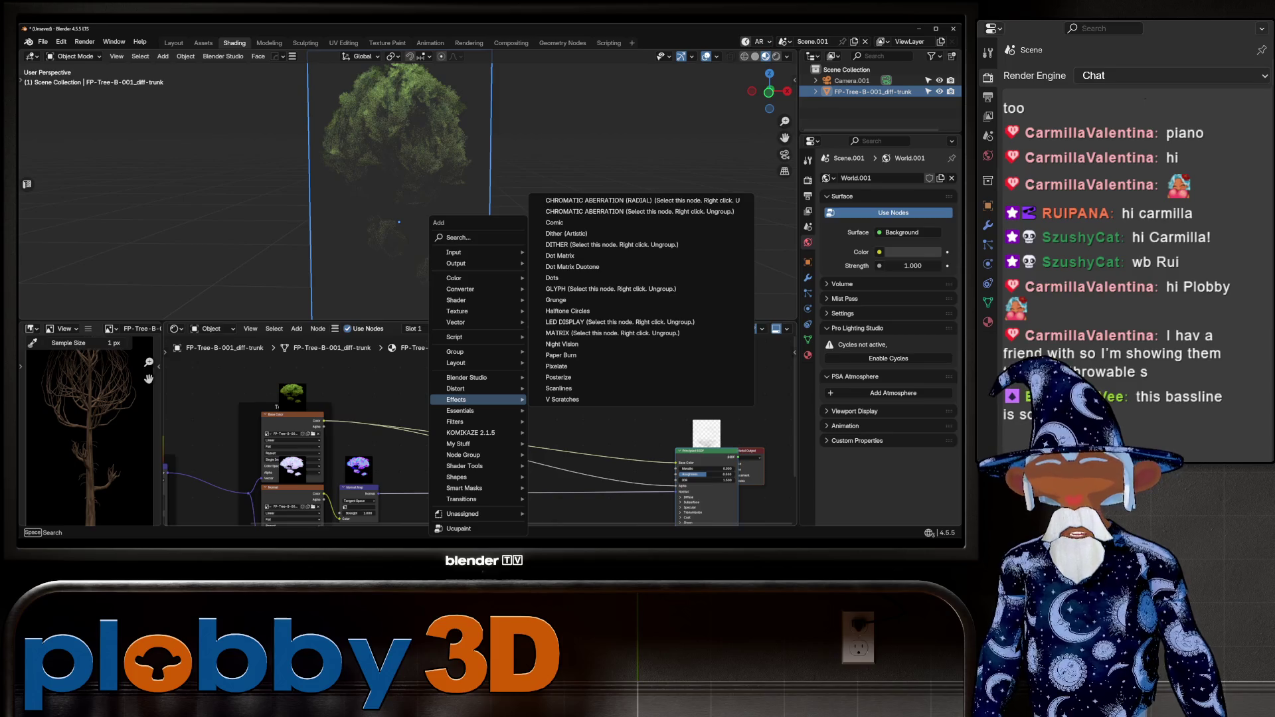
{"action": "type", "text": "mix col"}
{"action": "key", "text": "Return"}
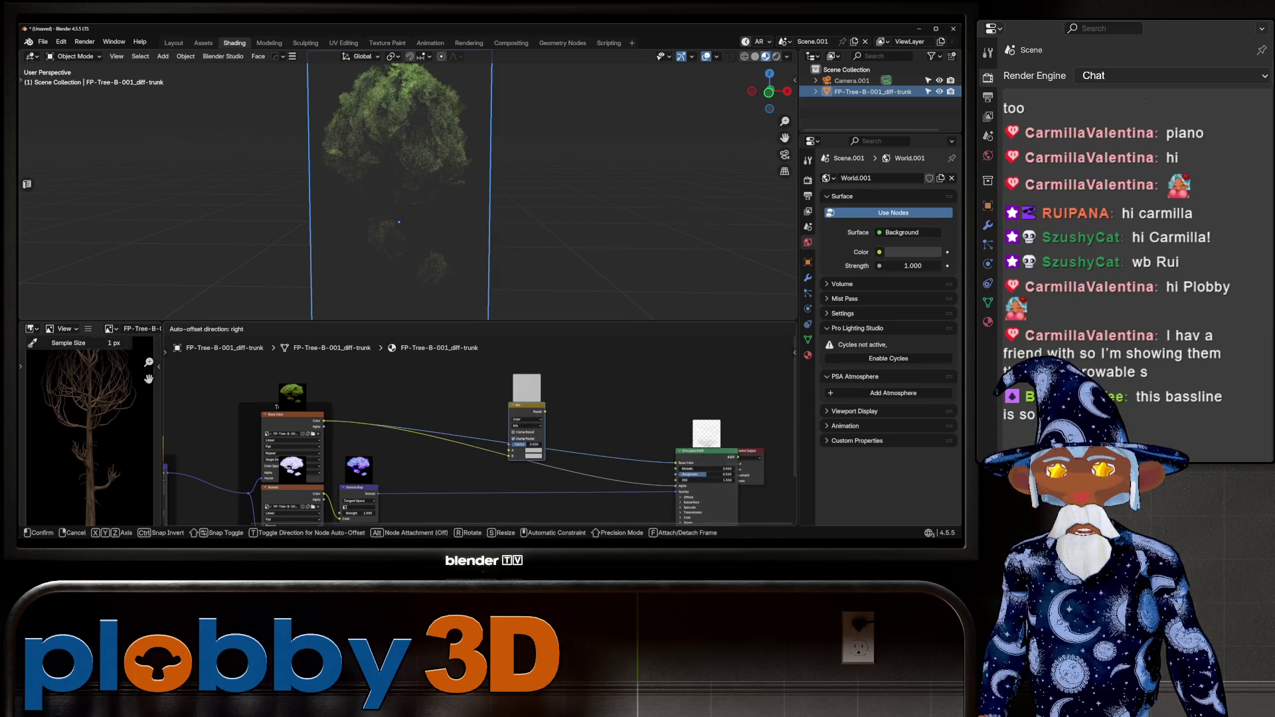
{"action": "left_click", "coordinate": [557, 372]}
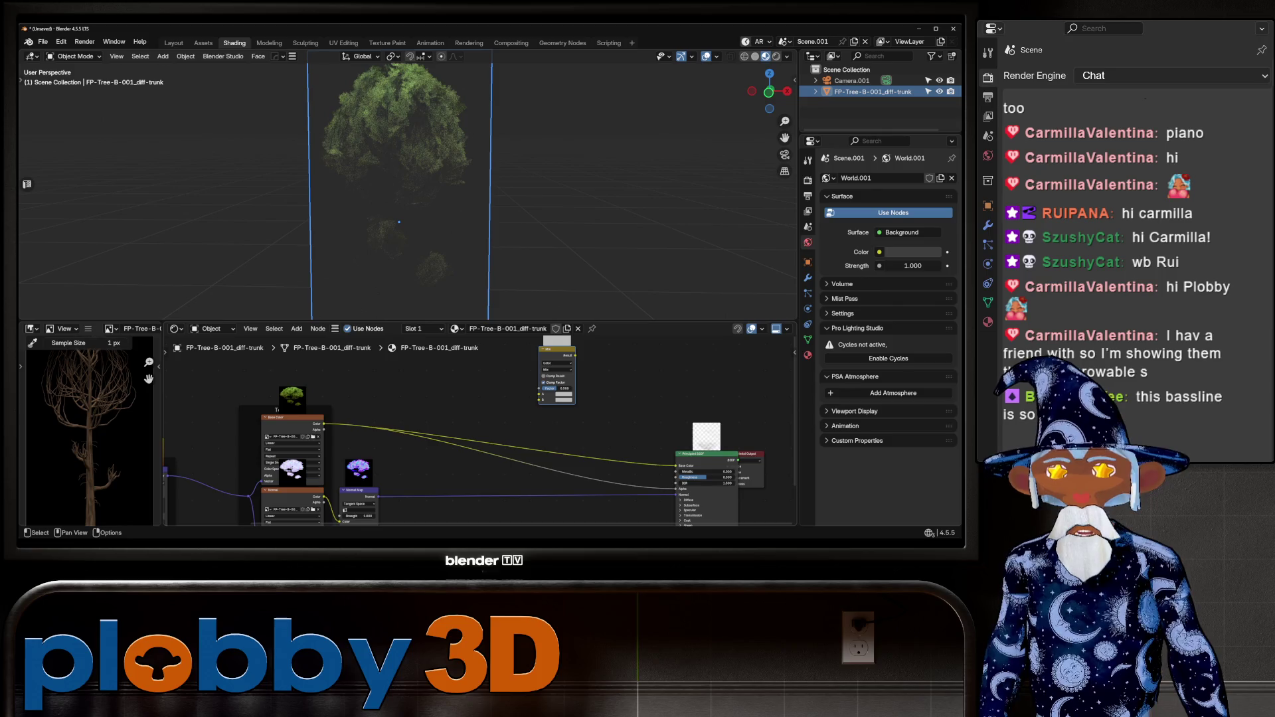
{"action": "key", "text": "ctrl+t"}
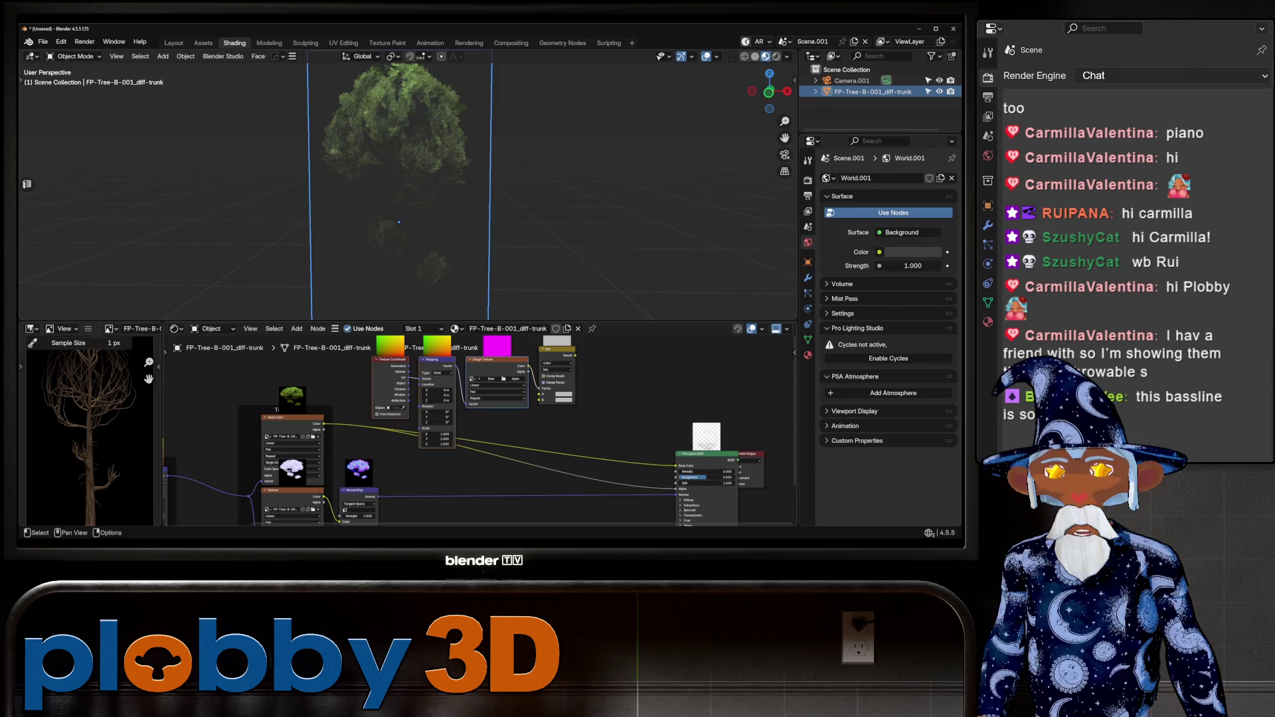
{"action": "key", "text": "x"}
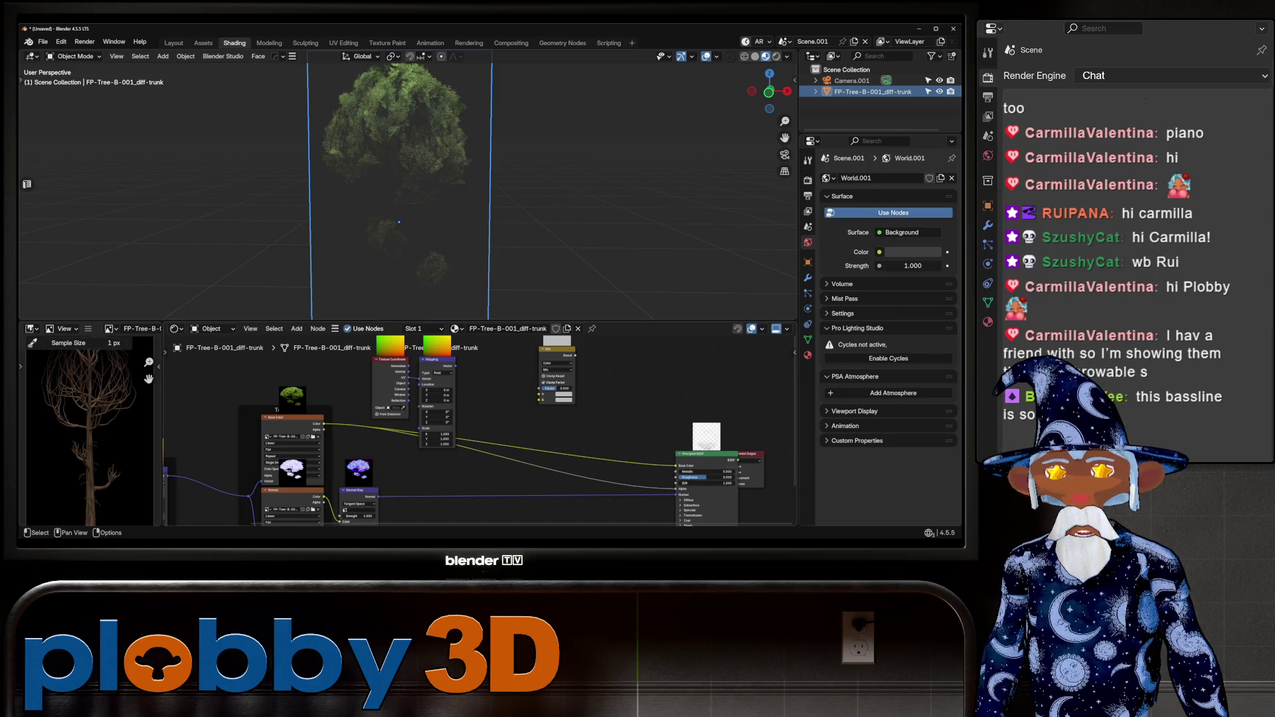
{"action": "key", "text": "x"}
{"action": "key", "text": "x"}
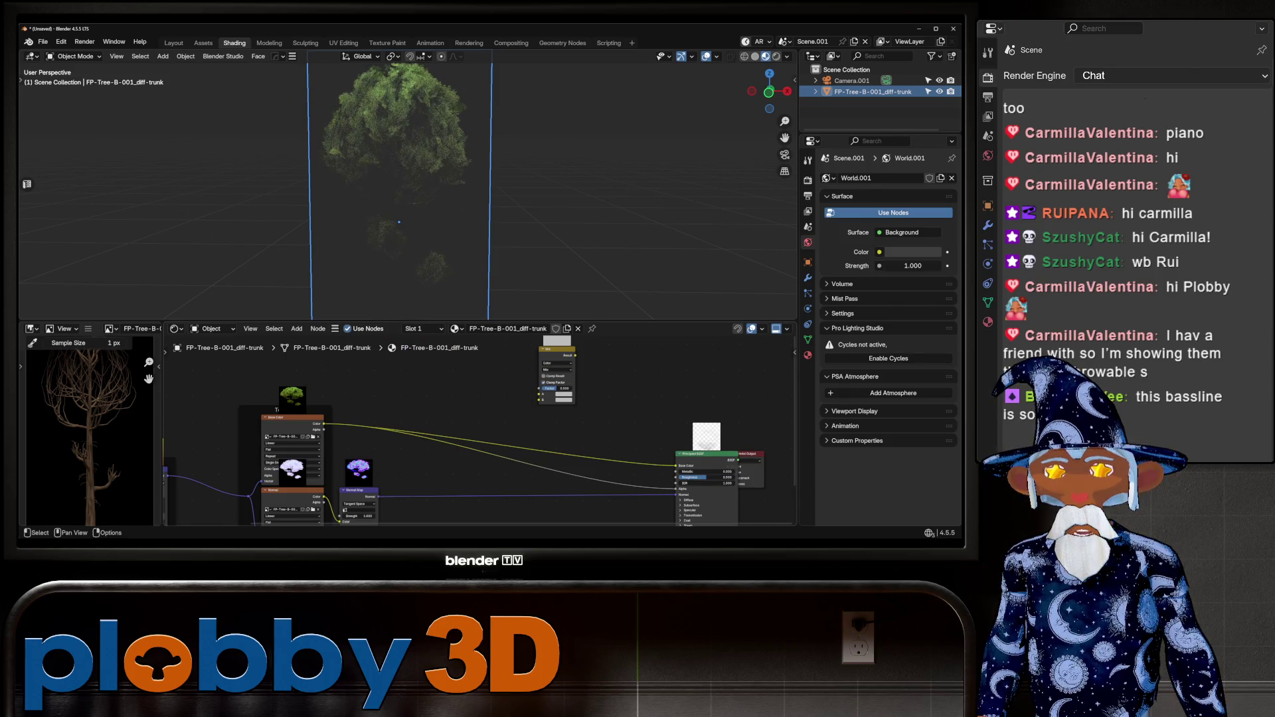
{"action": "scroll", "coordinate": [478, 432], "scroll_direction": "down", "scroll_amount": 2}
Duplicate the Base Color and Normal image texture nodes.
{"action": "left_click", "coordinate": [372, 445]}
{"action": "left_click", "coordinate": [372, 392], "text": "shift"}
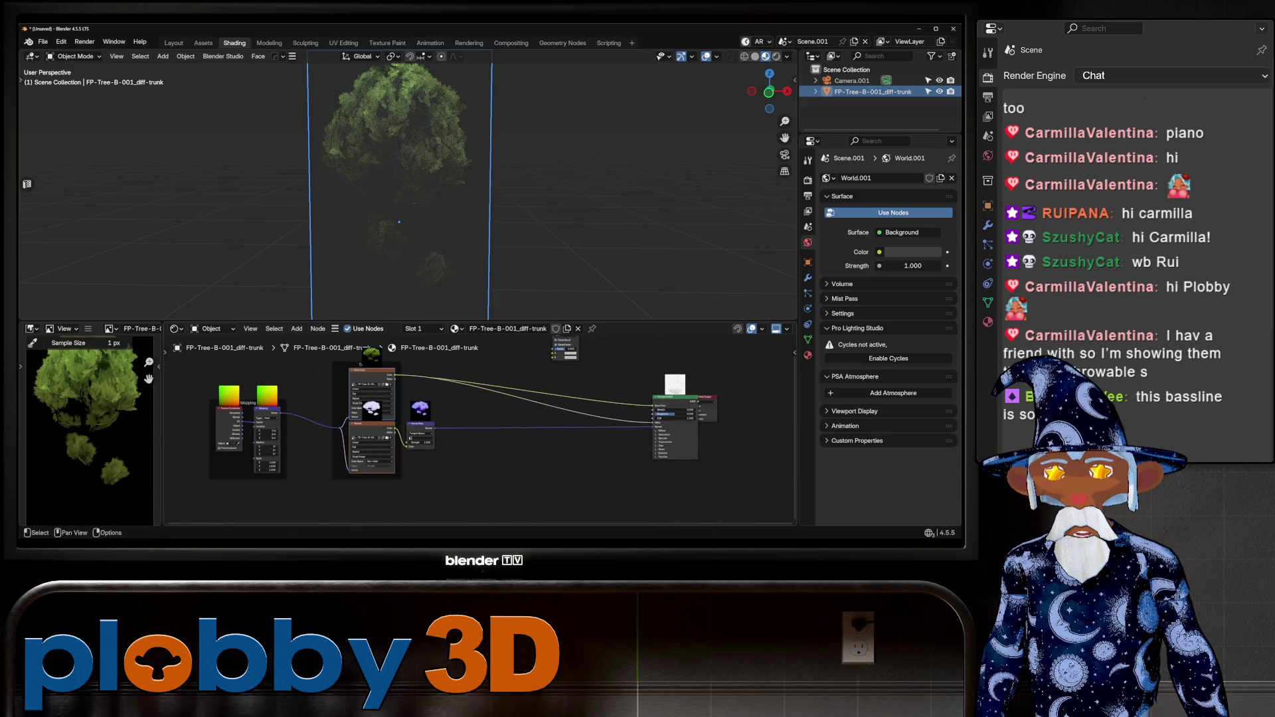
{"action": "key", "text": "shift+d"}
{"action": "key", "text": "Return"}
{"action": "scroll", "coordinate": [517, 483], "scroll_direction": "up", "scroll_amount": 2}
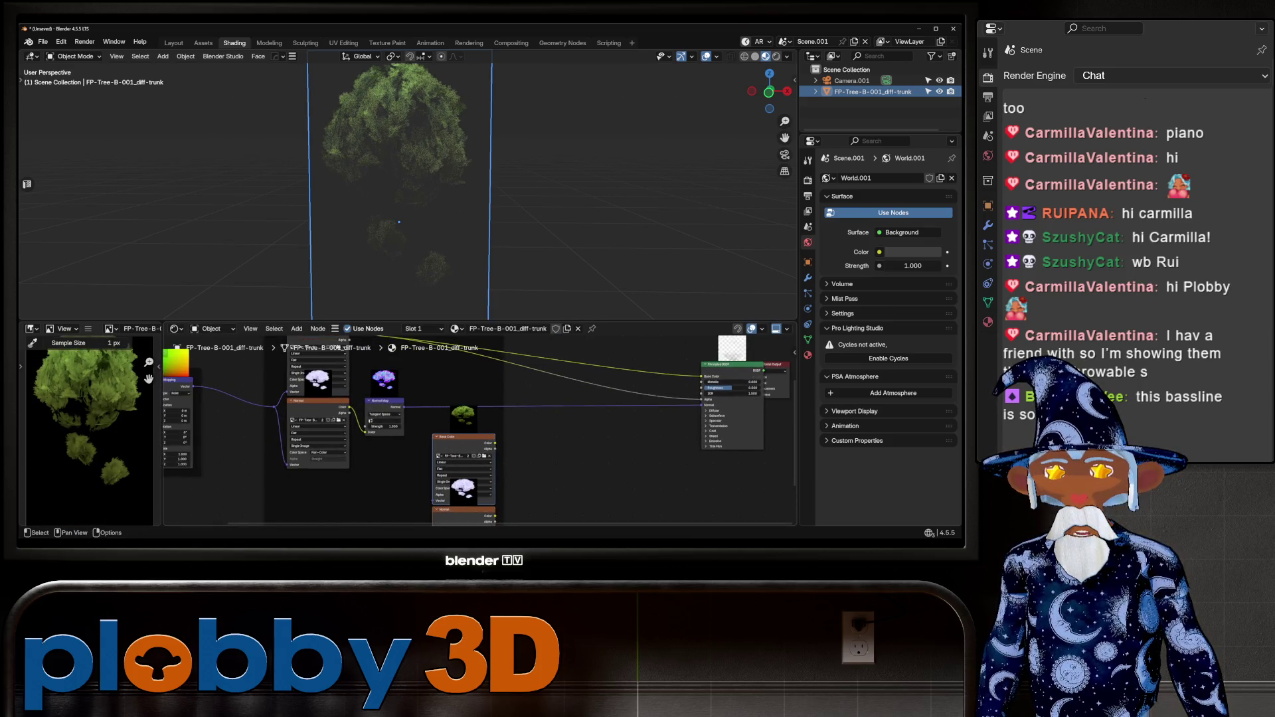
Load FP-Tree-B-001_diff-trunk.jpg into the copied colour texture node.
{"action": "left_click", "coordinate": [484, 455]}
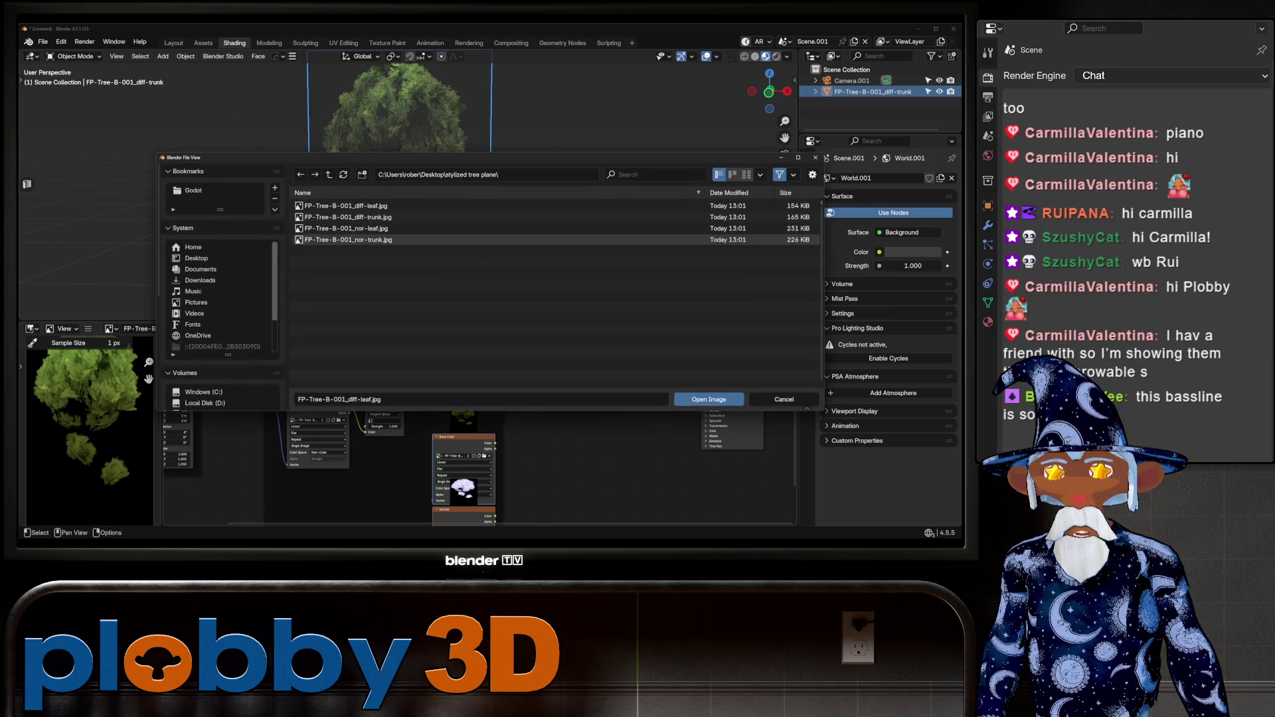
{"action": "left_click", "coordinate": [345, 218]}
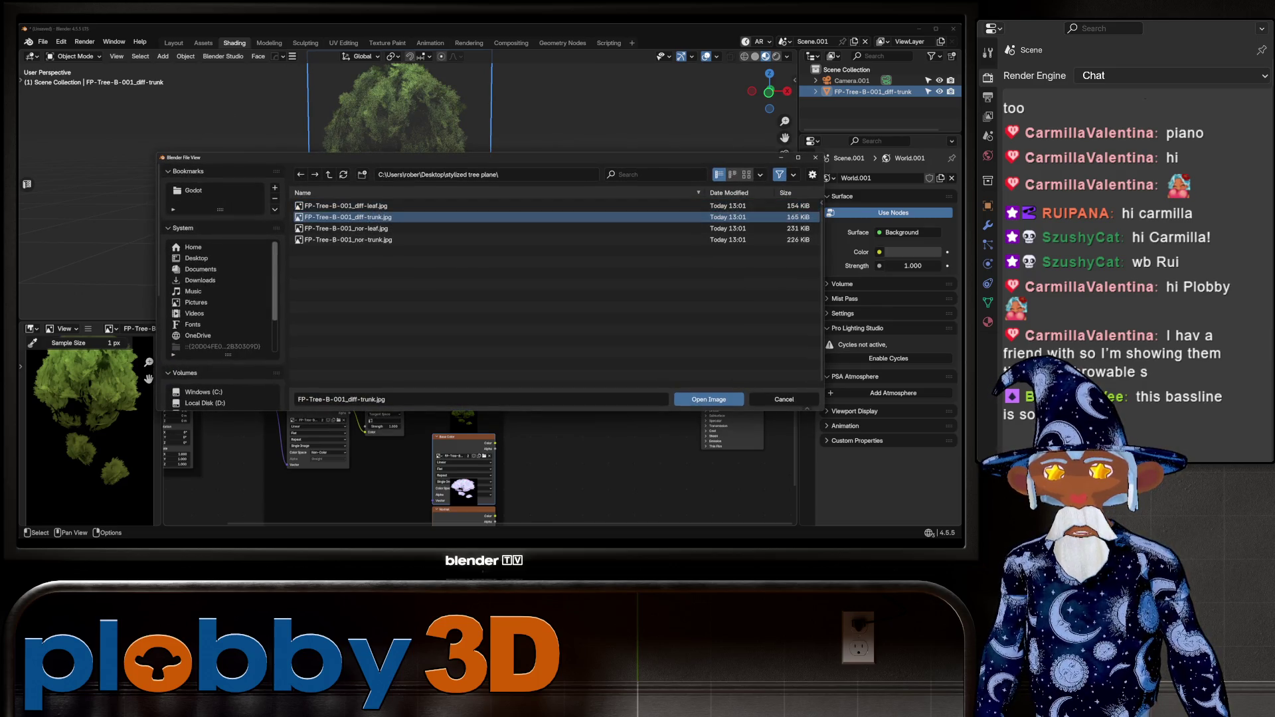
{"action": "key", "text": "Return"}
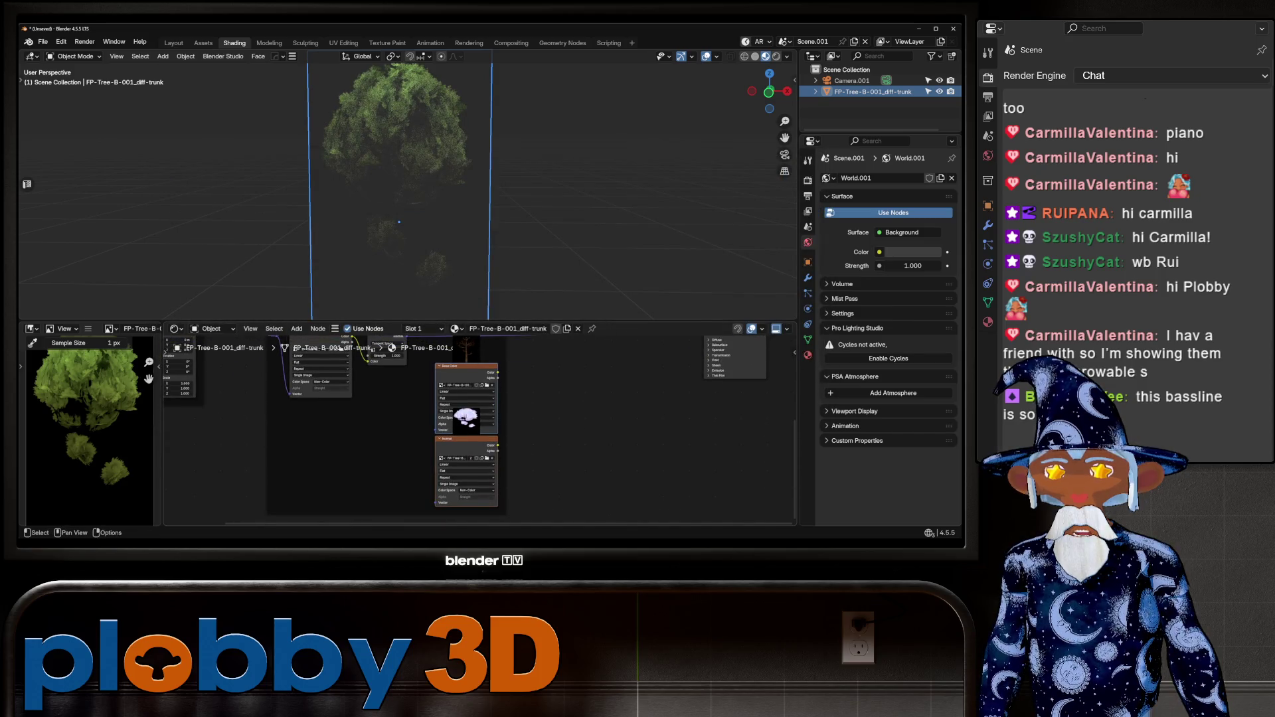
Load FP-Tree-B-001_nor-trunk.jpg into the copied normal node and set it to Non-Color.
{"action": "left_click", "coordinate": [487, 459]}
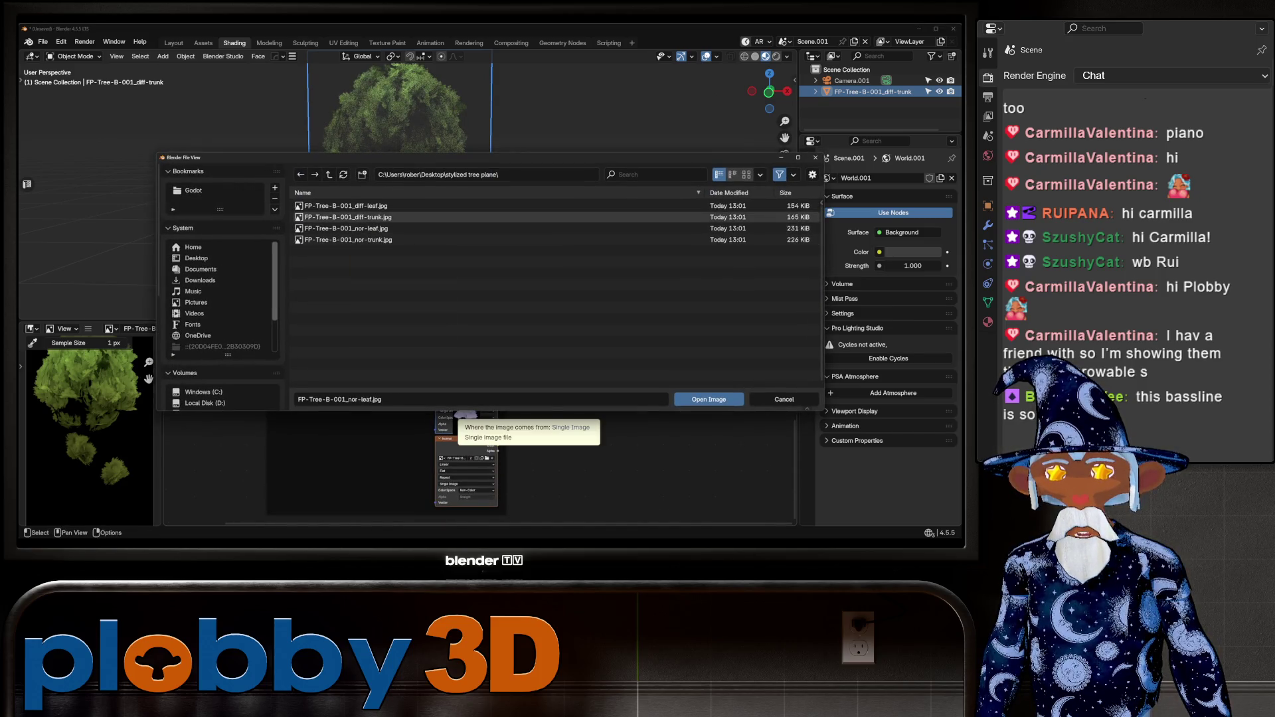
{"action": "left_click", "coordinate": [348, 240]}
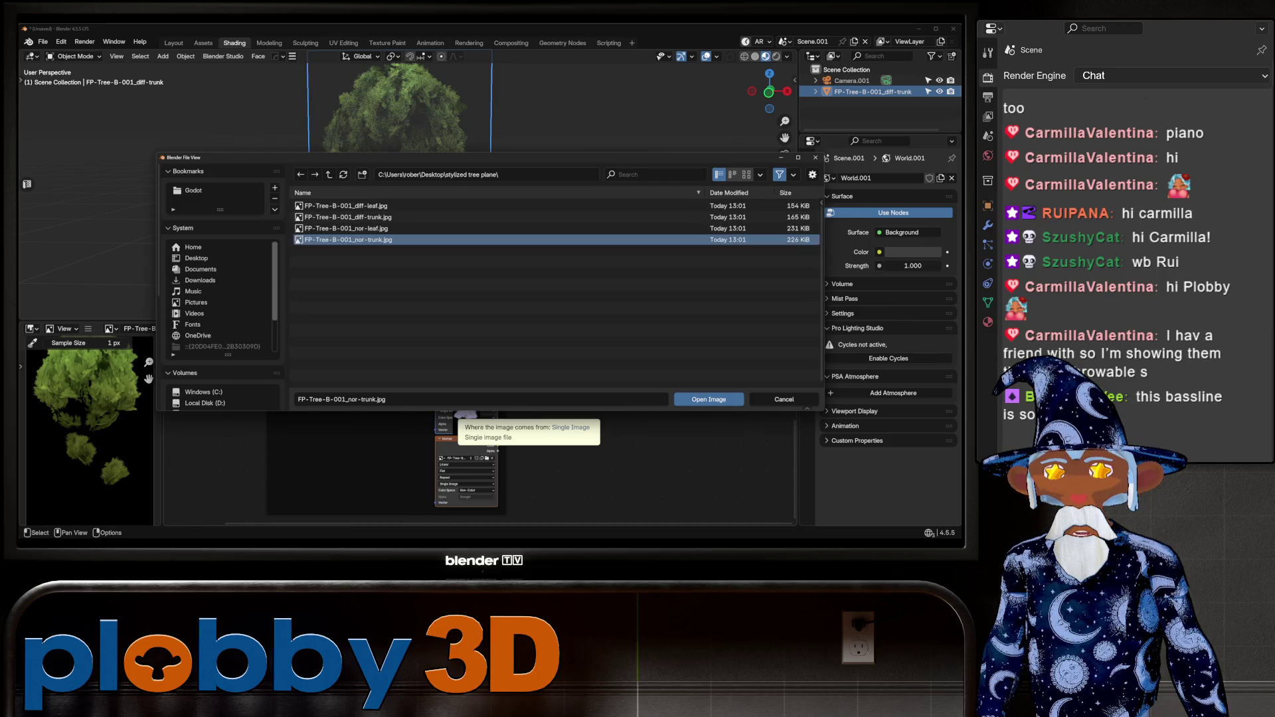
{"action": "key", "text": "Return"}
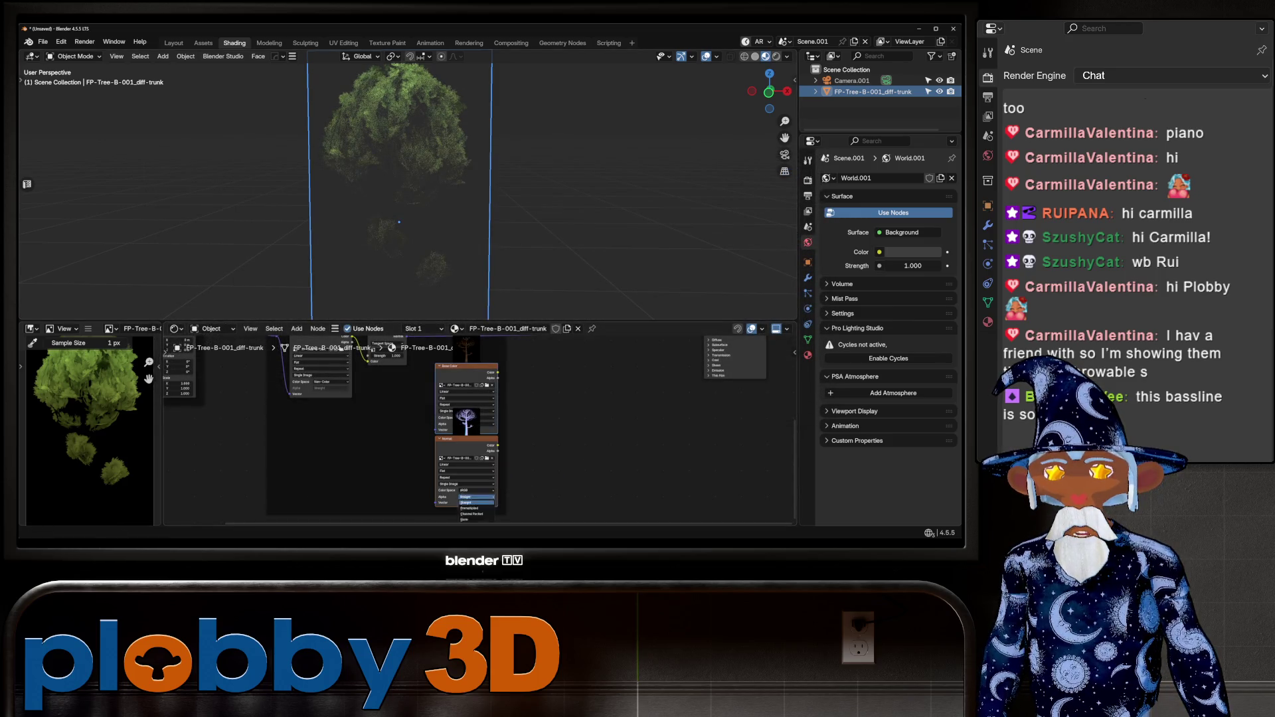
{"action": "left_click", "coordinate": [477, 490]}
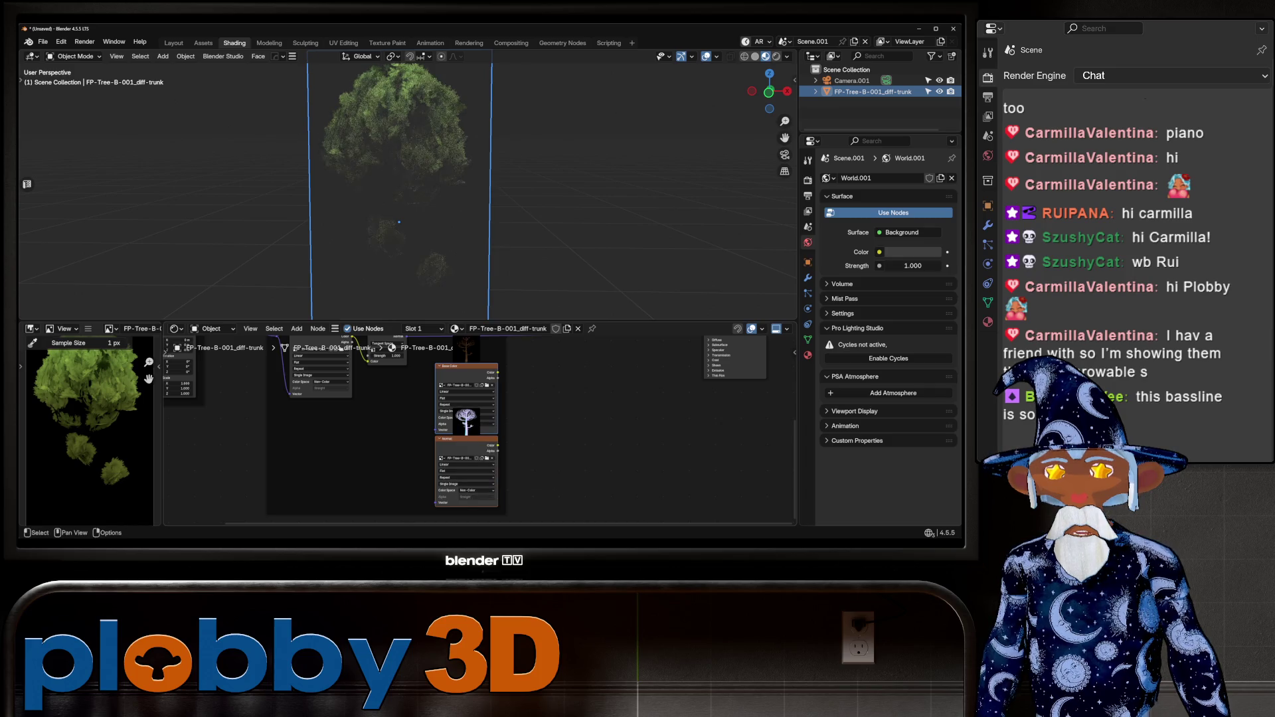
{"action": "left_click", "coordinate": [519, 462]}
{"action": "middle_click_drag", "start_coordinate": [519, 462], "coordinate": [516, 533]}
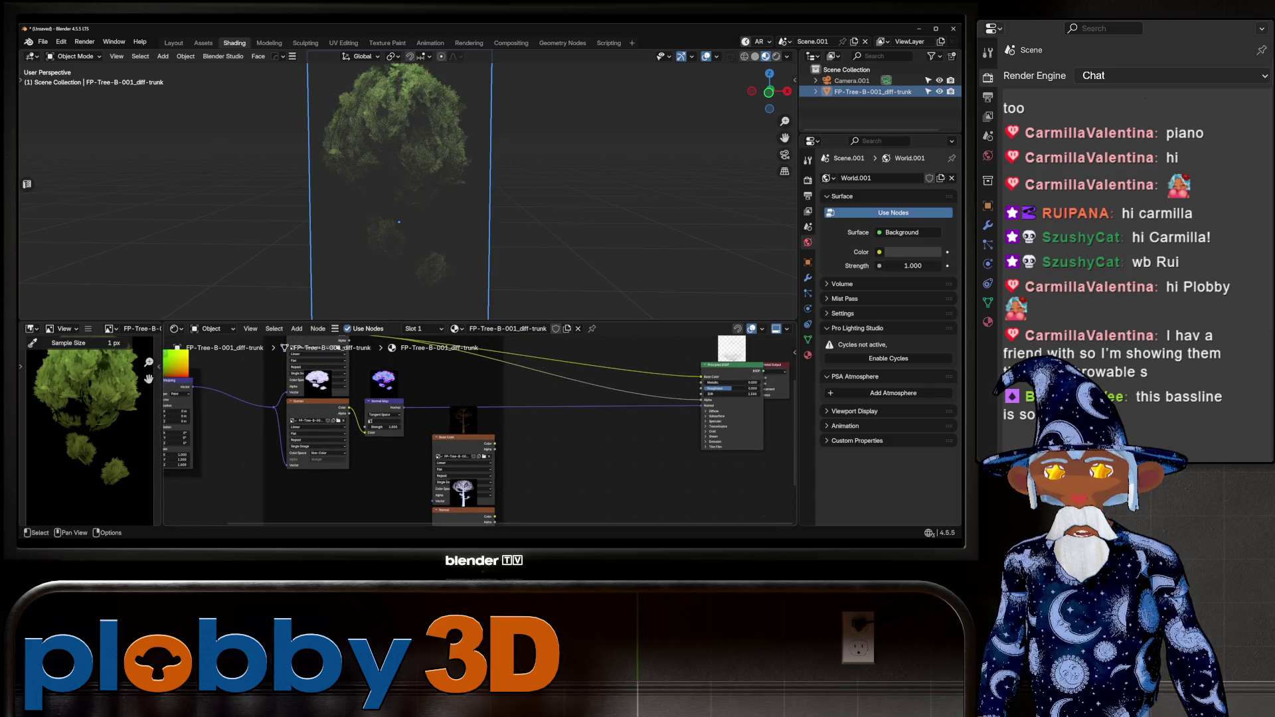
{"action": "key", "text": "shift+a"}
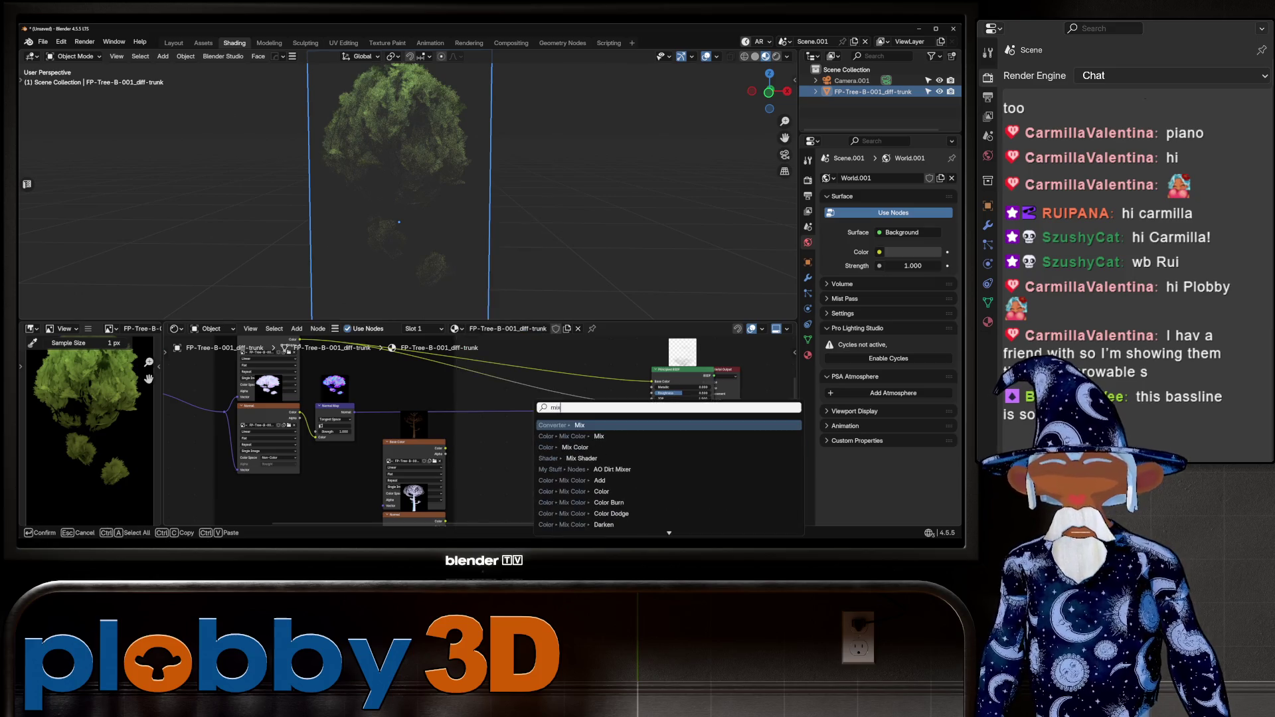
Add an Exclusion node, then drop a Mix Color node on the leaf link set to Overlay.
{"action": "type", "text": "mi"}
{"action": "type", "text": "x ex"}
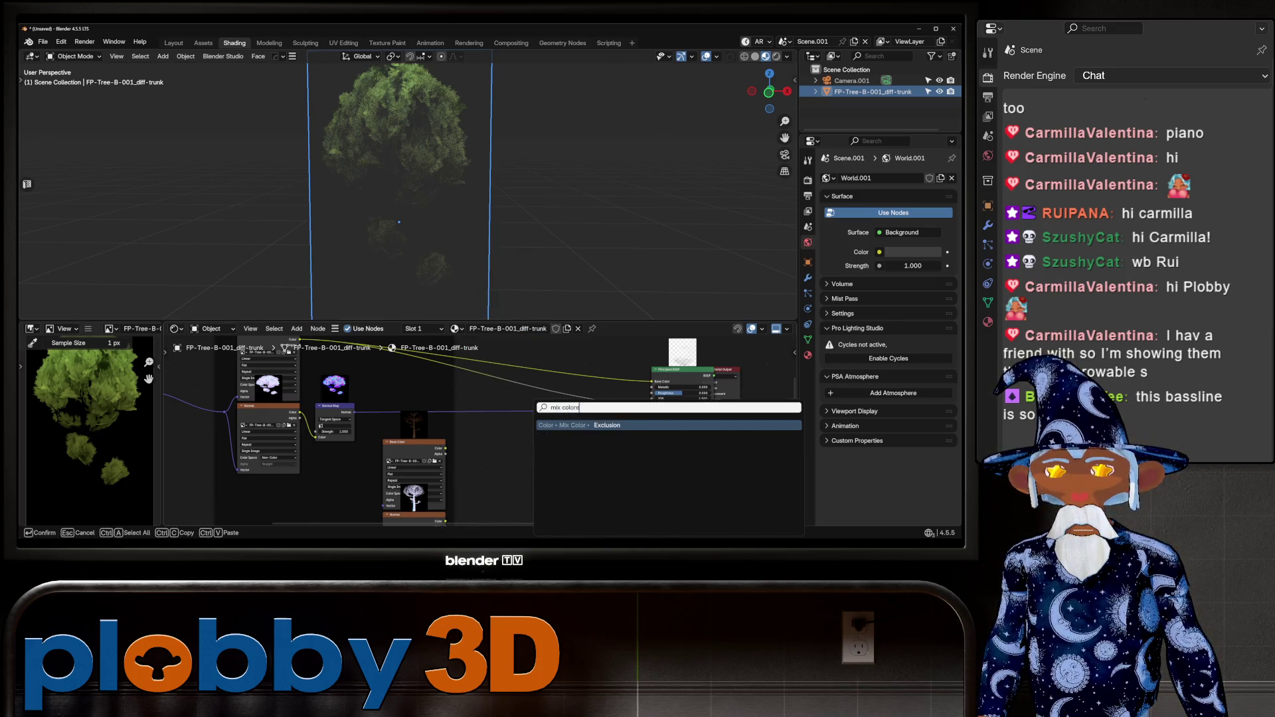
{"action": "key", "text": "Return"}
{"action": "left_click", "coordinate": [555, 465]}
{"action": "key", "text": "shift+a"}
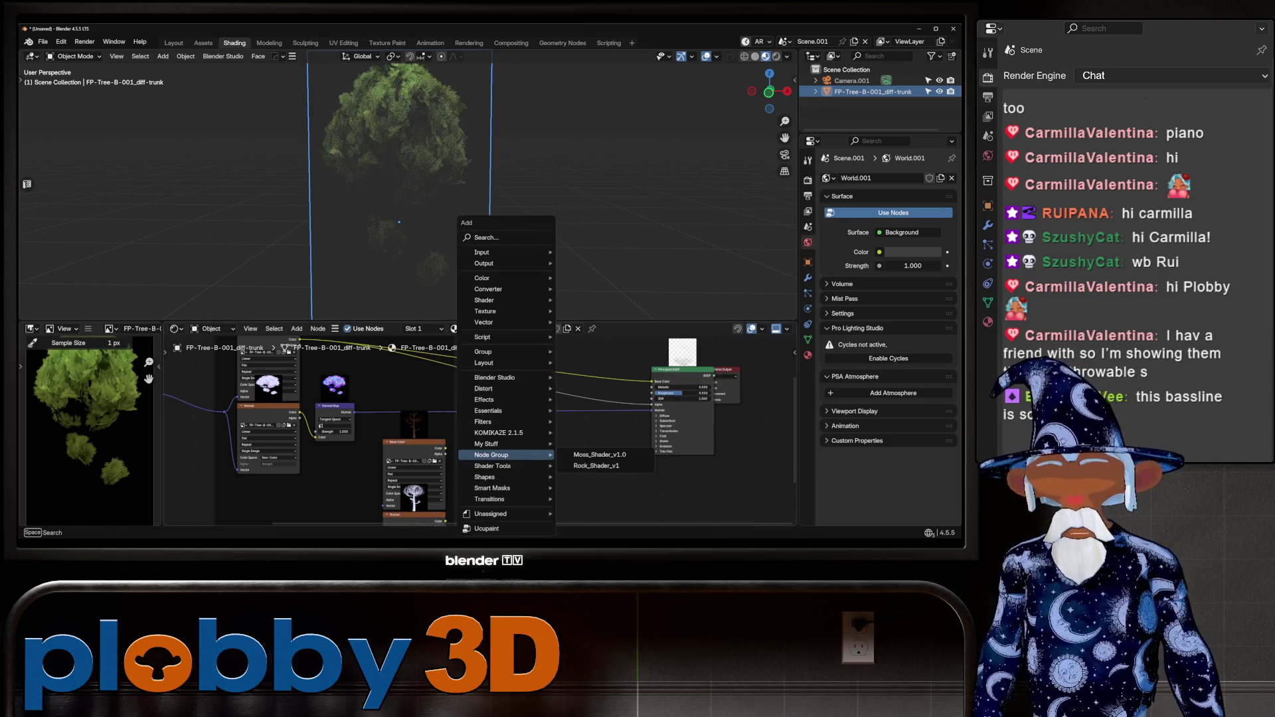
{"action": "type", "text": "mix color"}
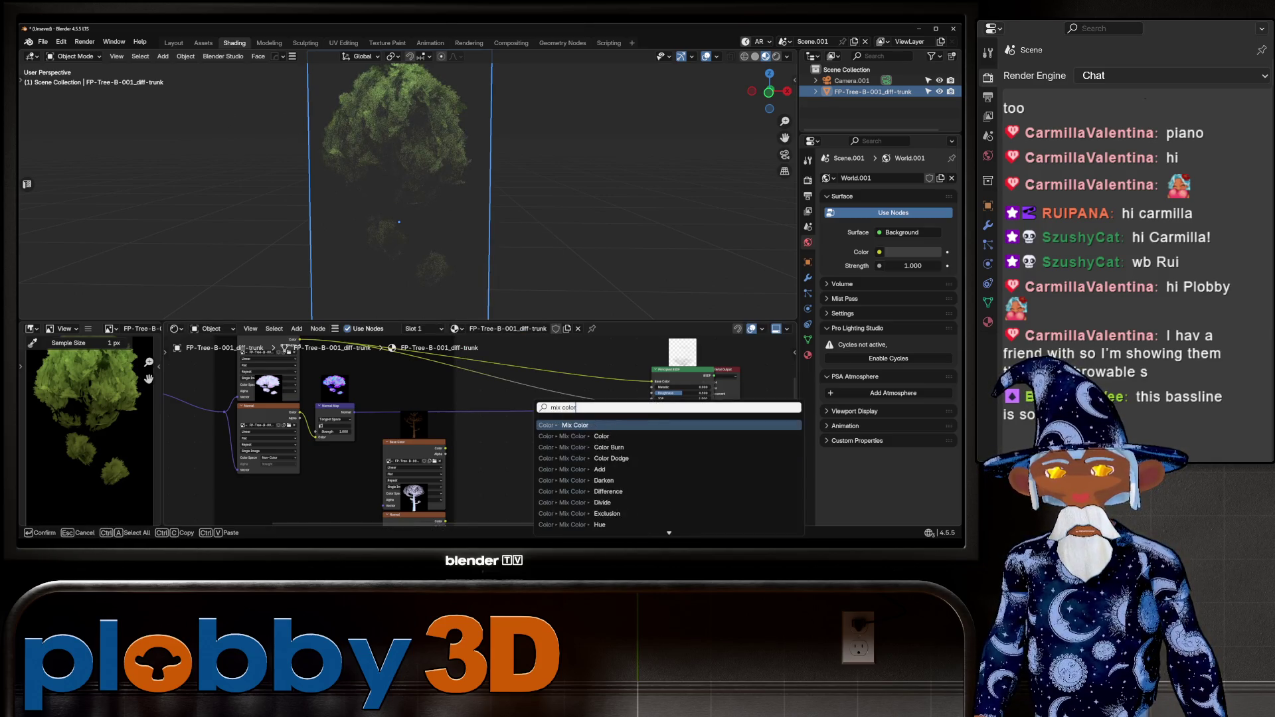
{"action": "key", "text": "Return"}
{"action": "left_click", "coordinate": [507, 412]}
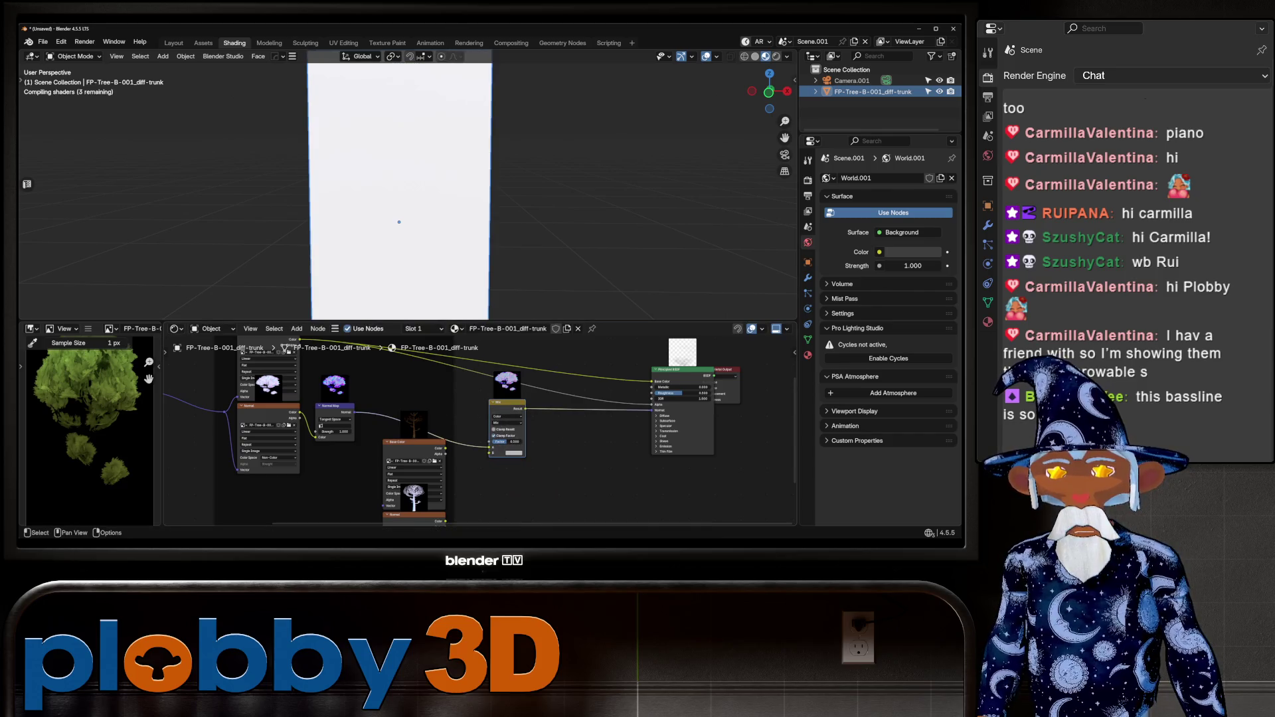
{"action": "left_click", "coordinate": [507, 423]}
{"action": "left_click", "coordinate": [498, 487]}
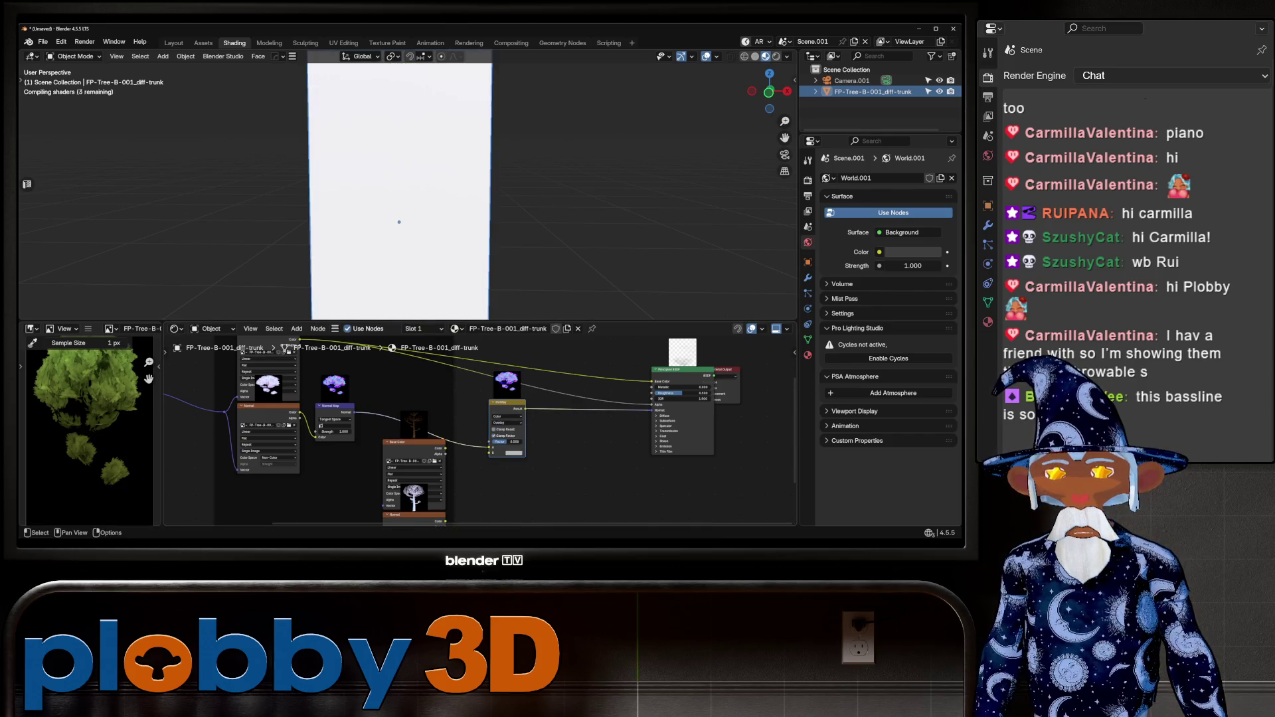
Connect the trunk texture colour to Mix input A and the Result to Base Color.
{"action": "scroll", "coordinate": [465, 432], "scroll_direction": "down", "scroll_amount": 2}
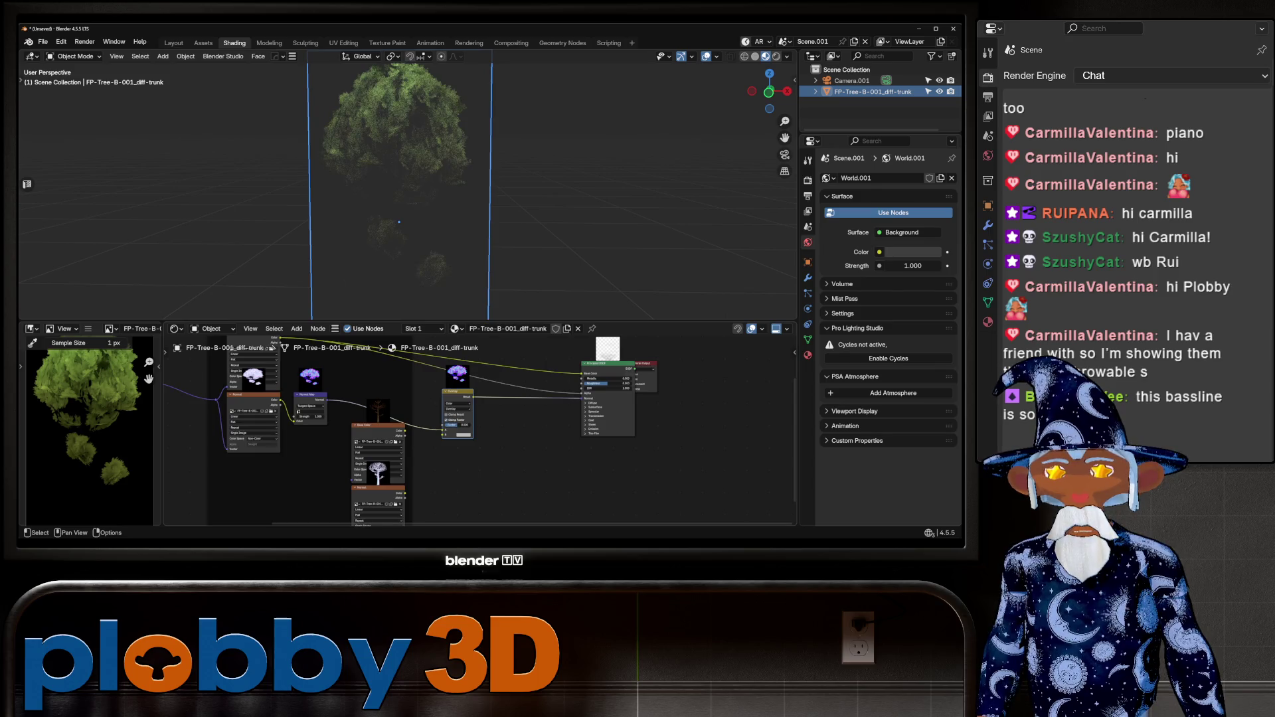
{"action": "mouse_move", "coordinate": [405, 492]}
{"action": "left_mouse_down"}
{"action": "mouse_move", "coordinate": [455, 455]}
{"action": "mouse_move", "coordinate": [443, 430]}
{"action": "left_mouse_up"}
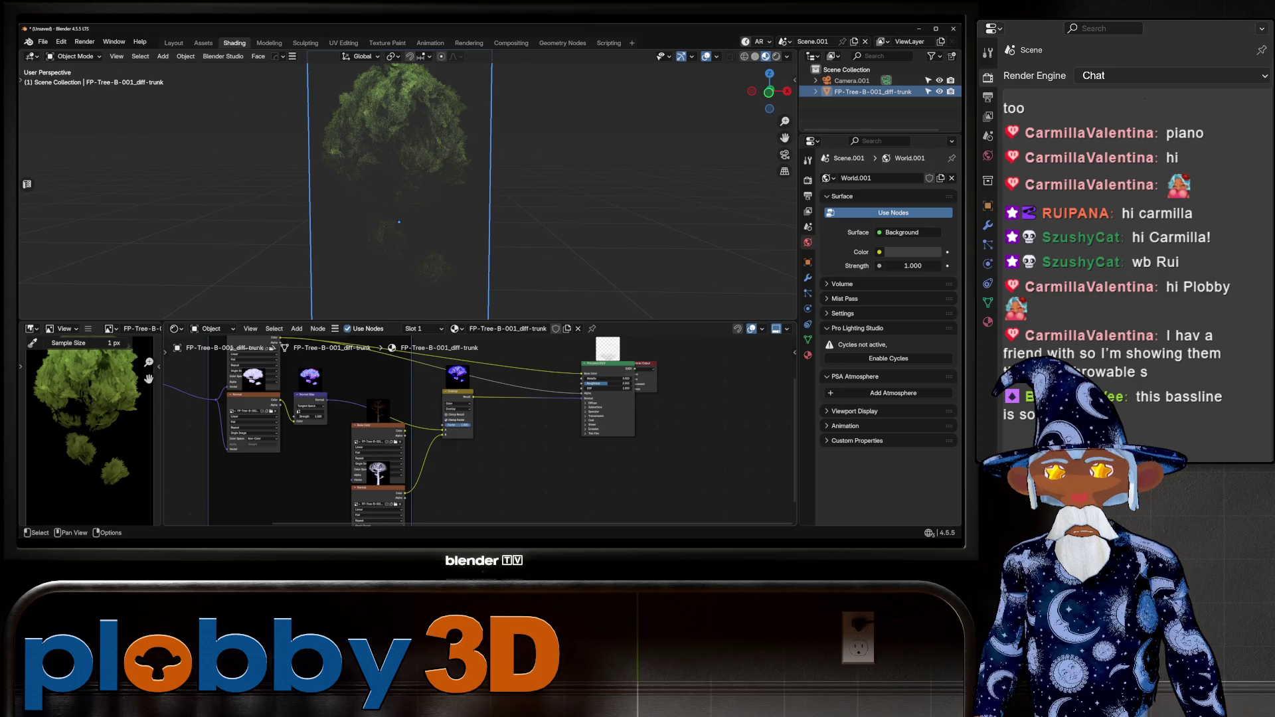
{"action": "middle_click_drag", "start_coordinate": [480, 432], "coordinate": [530, 463]}
{"action": "scroll", "coordinate": [479, 432], "scroll_direction": "up", "scroll_amount": 3}
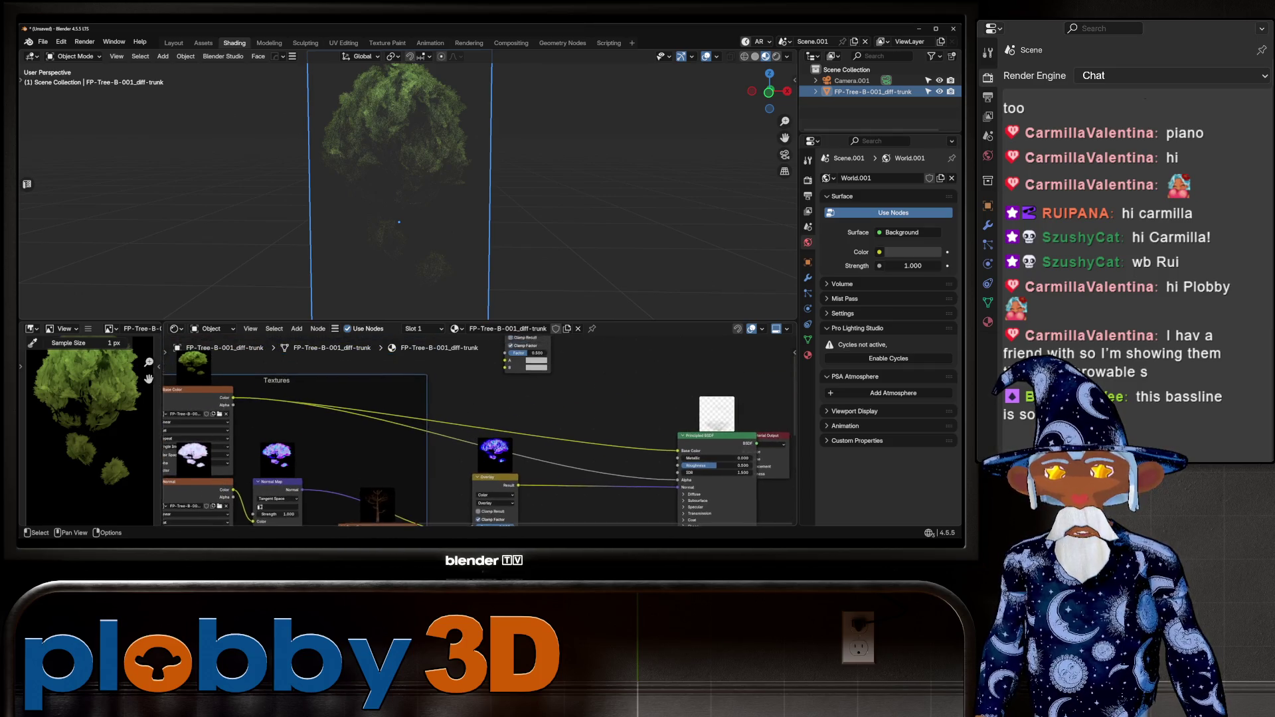
{"action": "scroll", "coordinate": [265, 496], "scroll_direction": "down", "scroll_amount": 1}
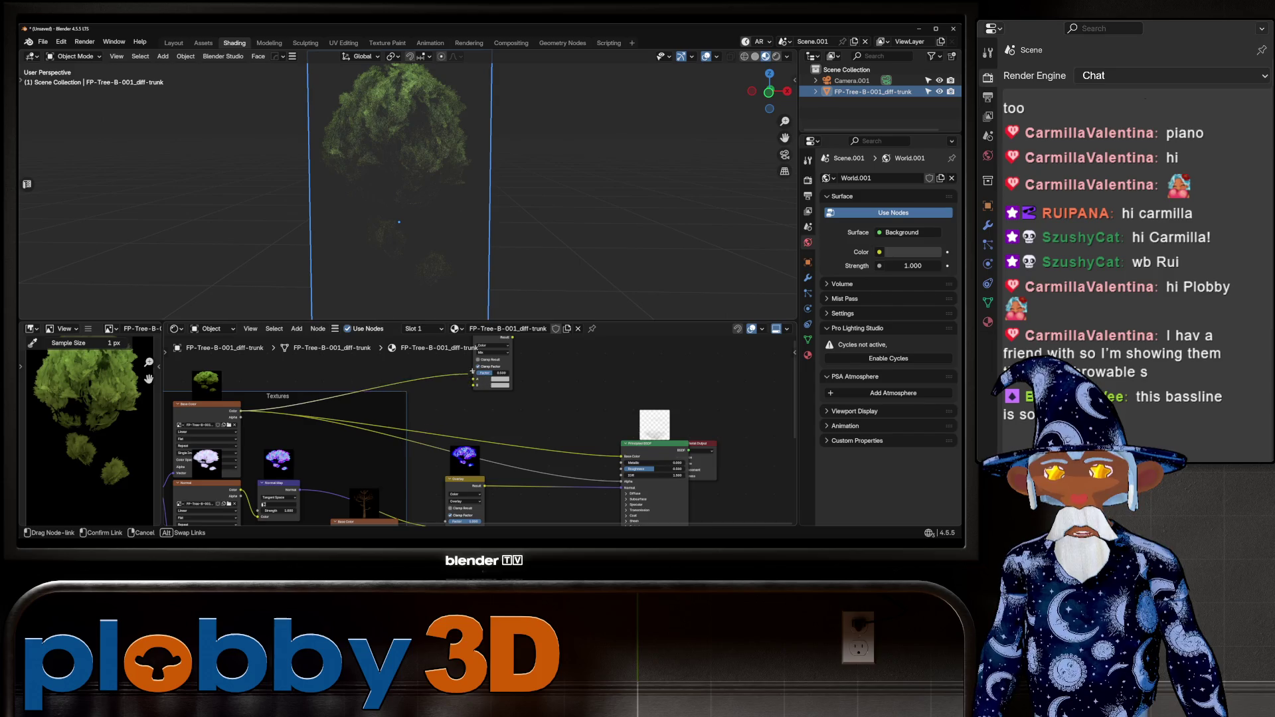
{"action": "middle_click_drag", "start_coordinate": [266, 496], "coordinate": [274, 461]}
{"action": "mouse_move", "coordinate": [407, 495]}
{"action": "left_mouse_down"}
{"action": "mouse_move", "coordinate": [481, 346]}
{"action": "mouse_move", "coordinate": [483, 388]}
{"action": "left_mouse_up"}
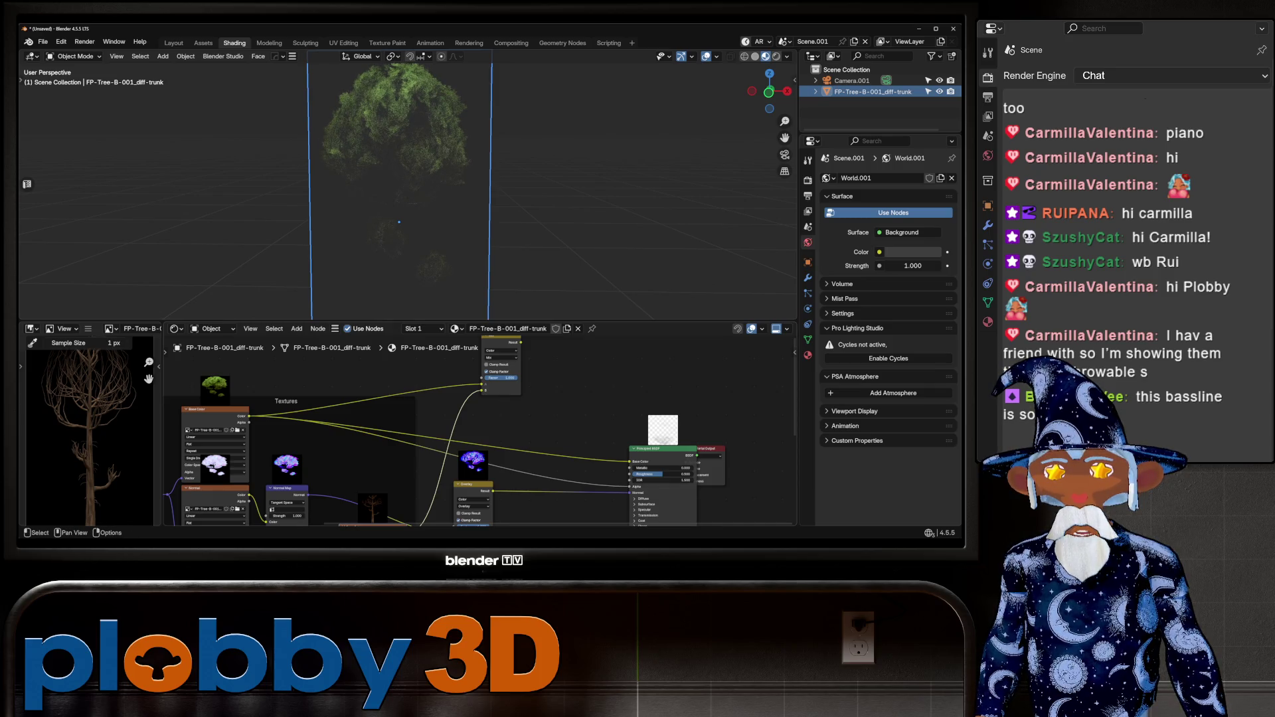
{"action": "left_click_drag", "start_coordinate": [521, 342], "coordinate": [629, 461]}
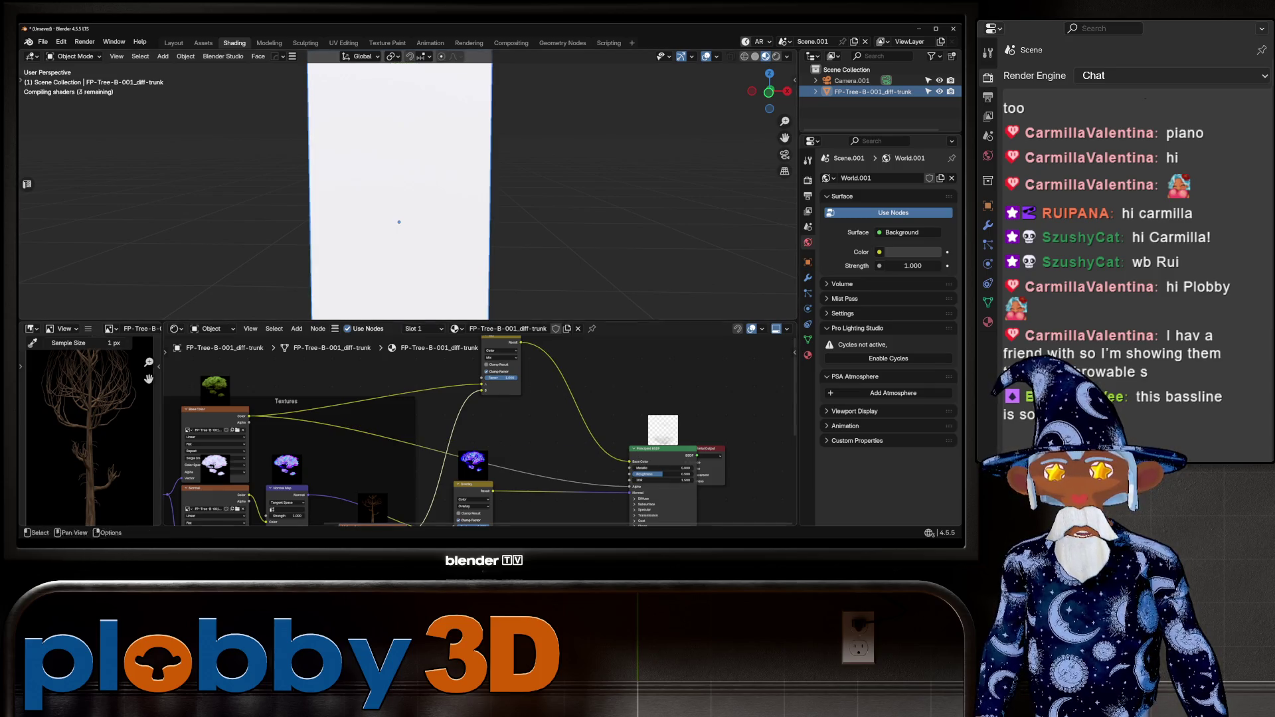
Set the Mix factor to 0, reapply Overlay blending, and view the plane in rendered shading.
{"action": "middle_click_drag", "start_coordinate": [432, 200], "coordinate": [378, 193]}
{"action": "middle_click_drag", "start_coordinate": [441, 315], "coordinate": [439, 314]}
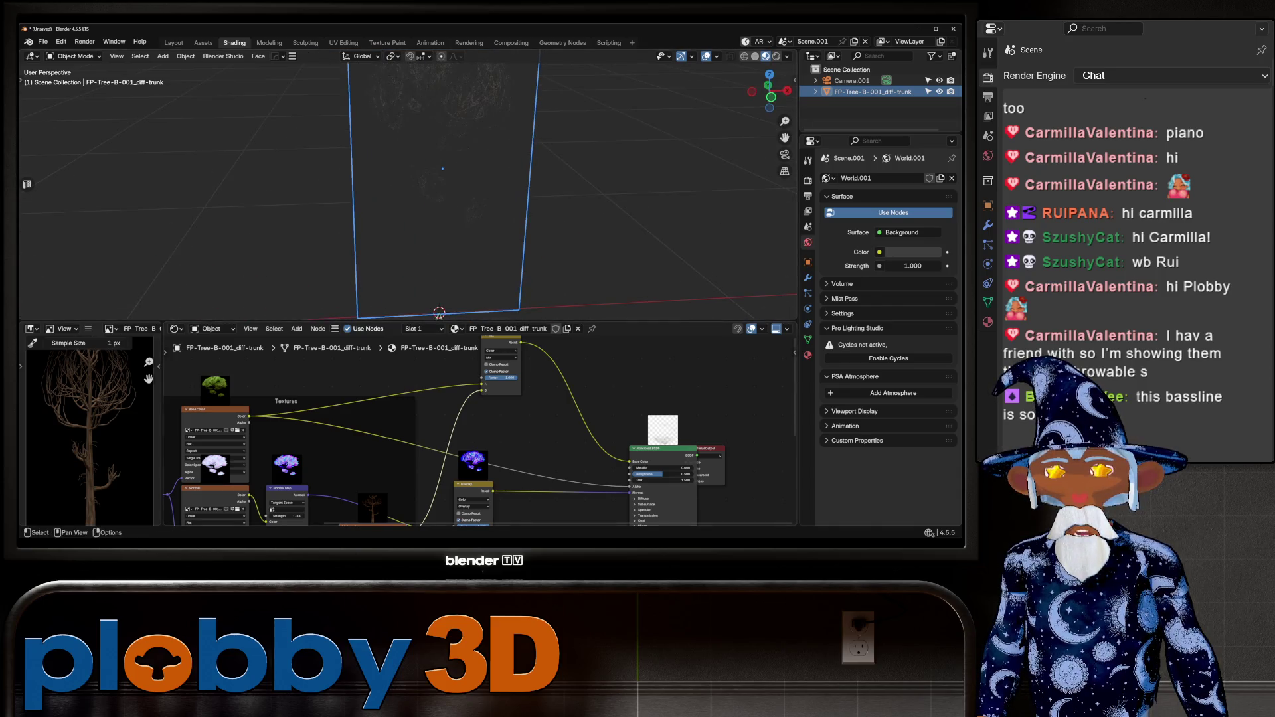
{"action": "left_click_drag", "start_coordinate": [512, 377], "coordinate": [485, 377]}
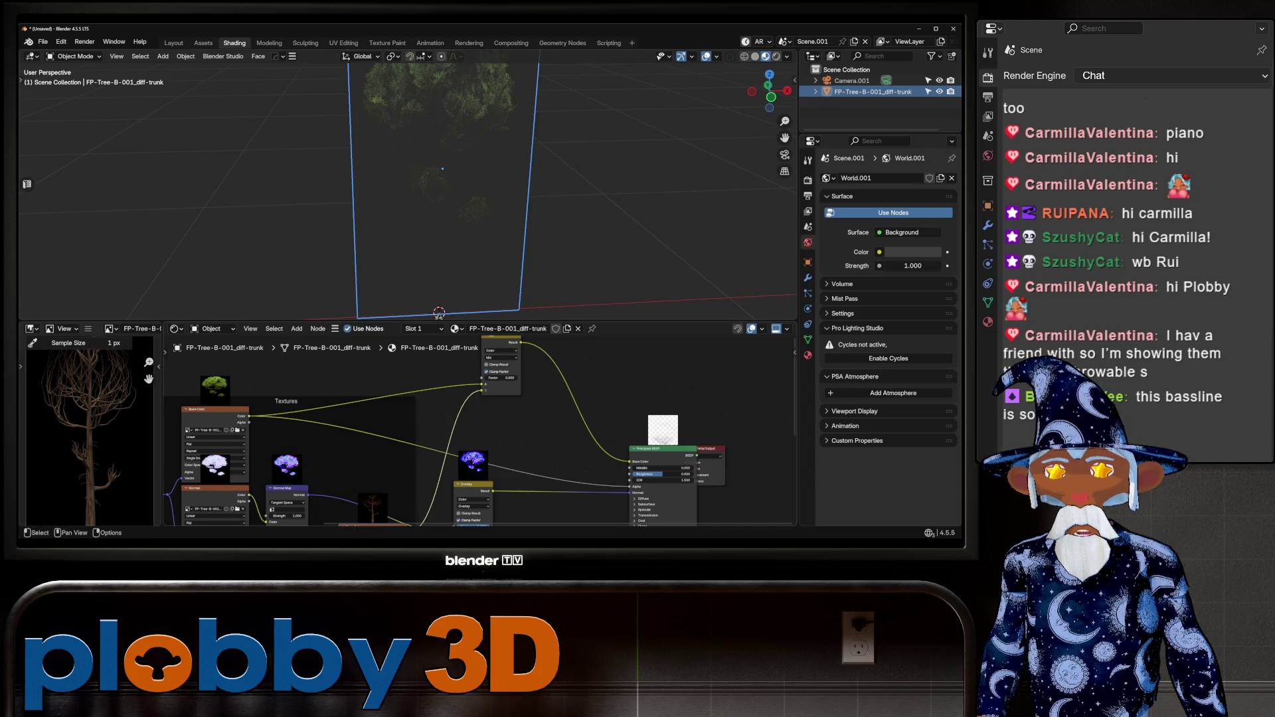
{"action": "left_click", "coordinate": [501, 357]}
{"action": "left_click", "coordinate": [495, 427]}
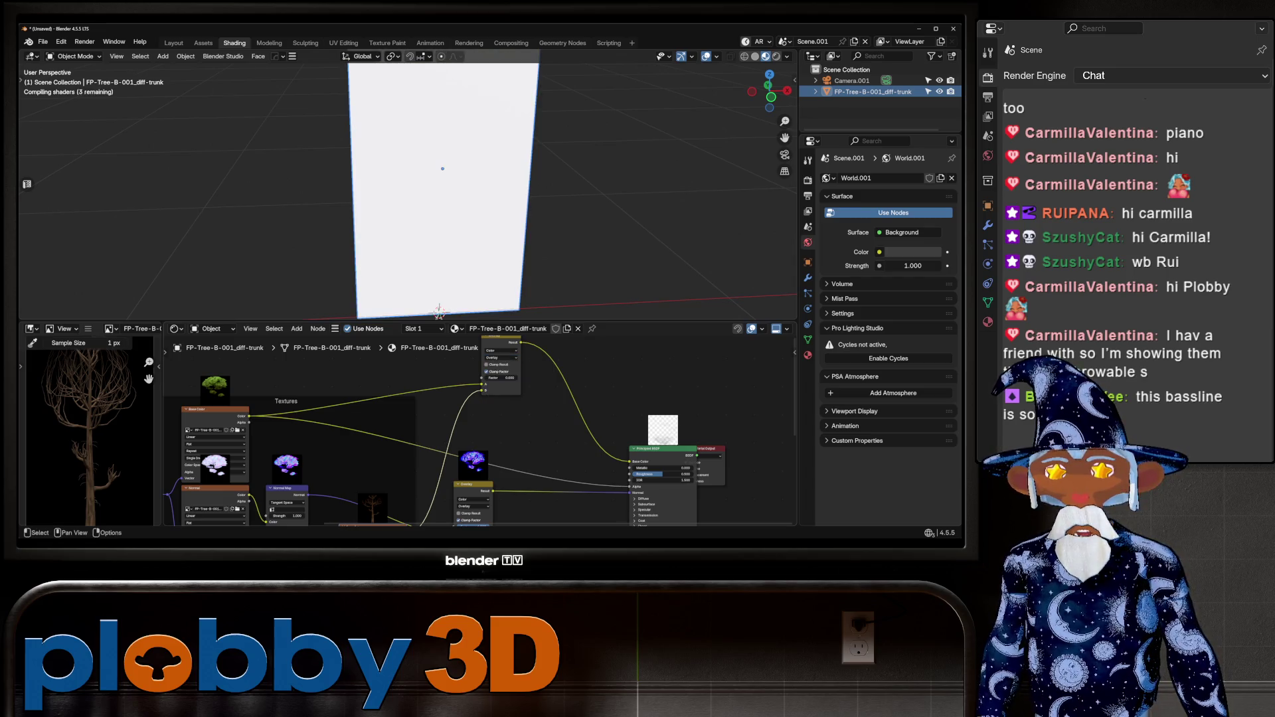
{"action": "mouse_move", "coordinate": [465, 199]}
{"action": "middle_mouse_down"}
{"action": "mouse_move", "coordinate": [465, 173]}
{"action": "mouse_move", "coordinate": [445, 169]}
{"action": "middle_mouse_up"}
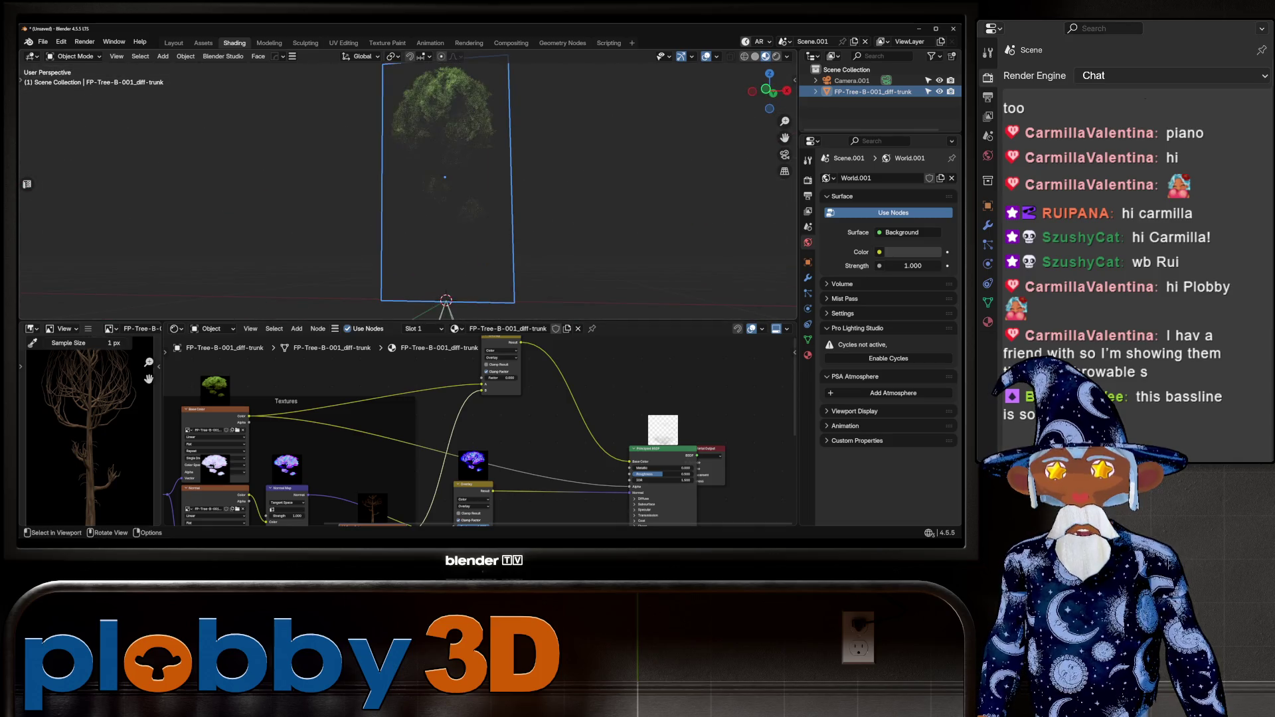
{"action": "left_click", "coordinate": [776, 56]}
Add an Area light, rotate it toward the tree and shift it along Y, then reselect the plane.
{"action": "key", "text": "shift+a"}
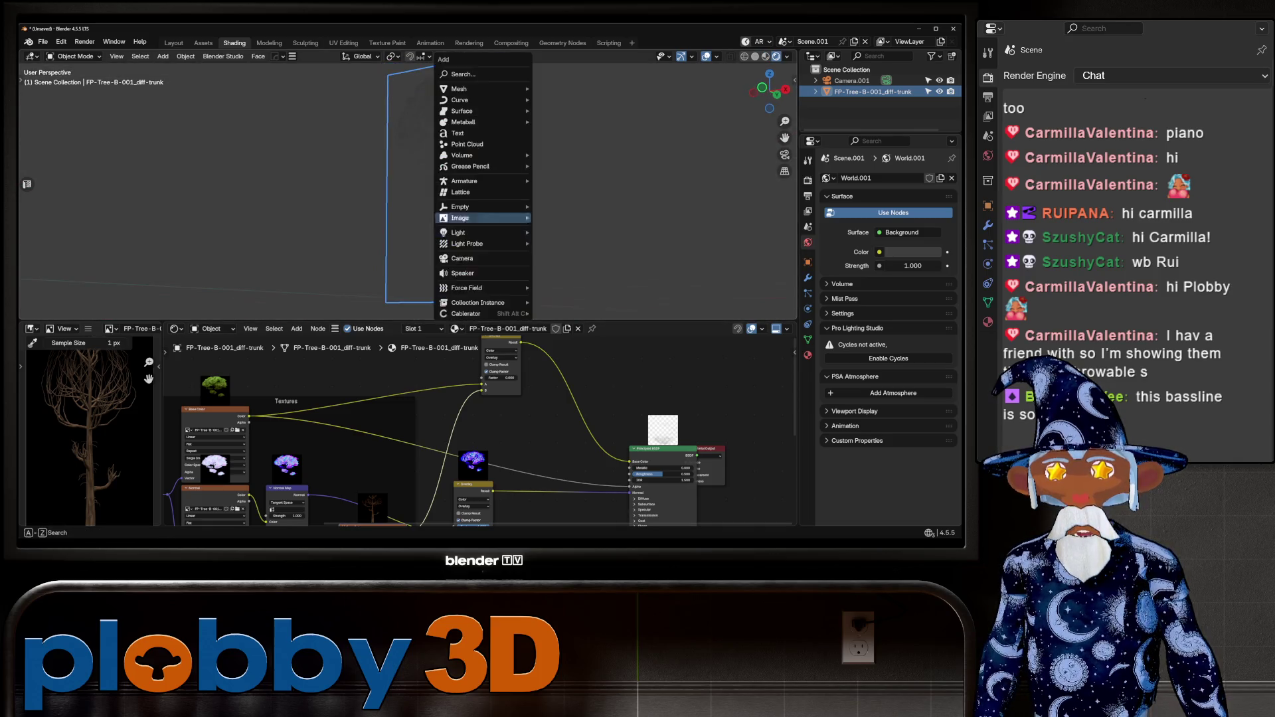
{"action": "mouse_move", "coordinate": [465, 233]}
{"action": "left_click", "coordinate": [558, 269]}
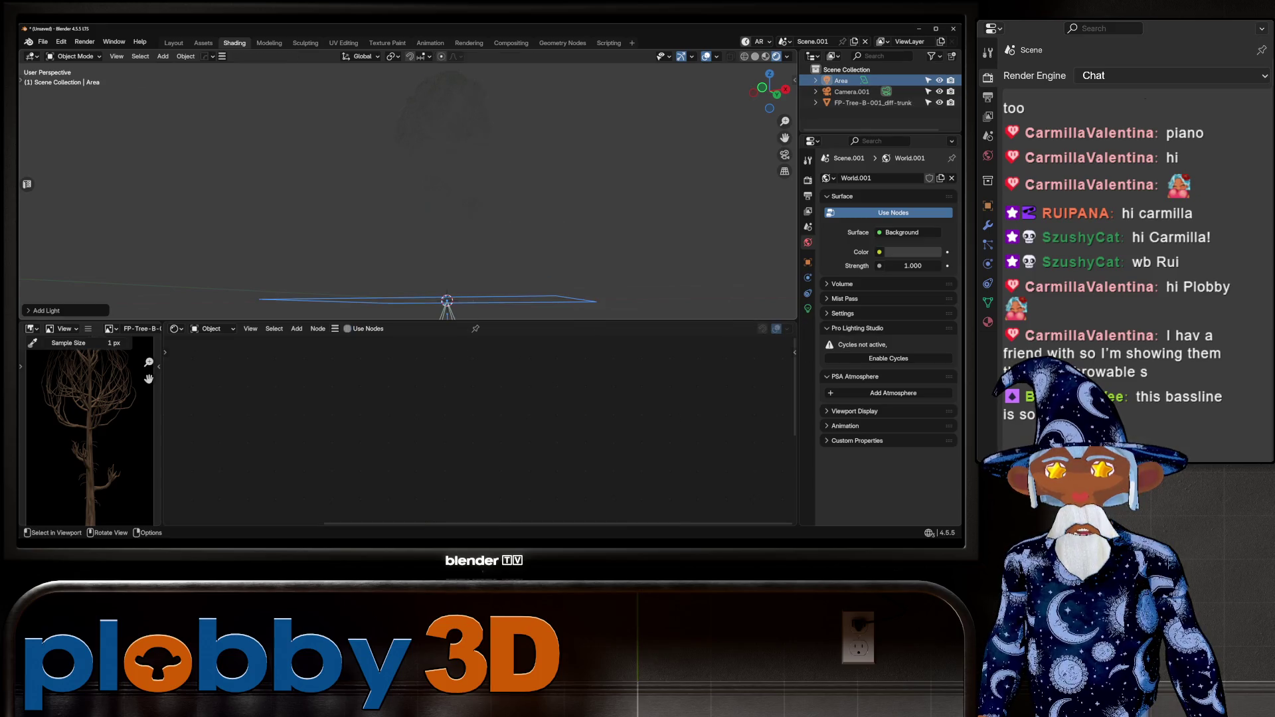
{"action": "key", "text": "r"}
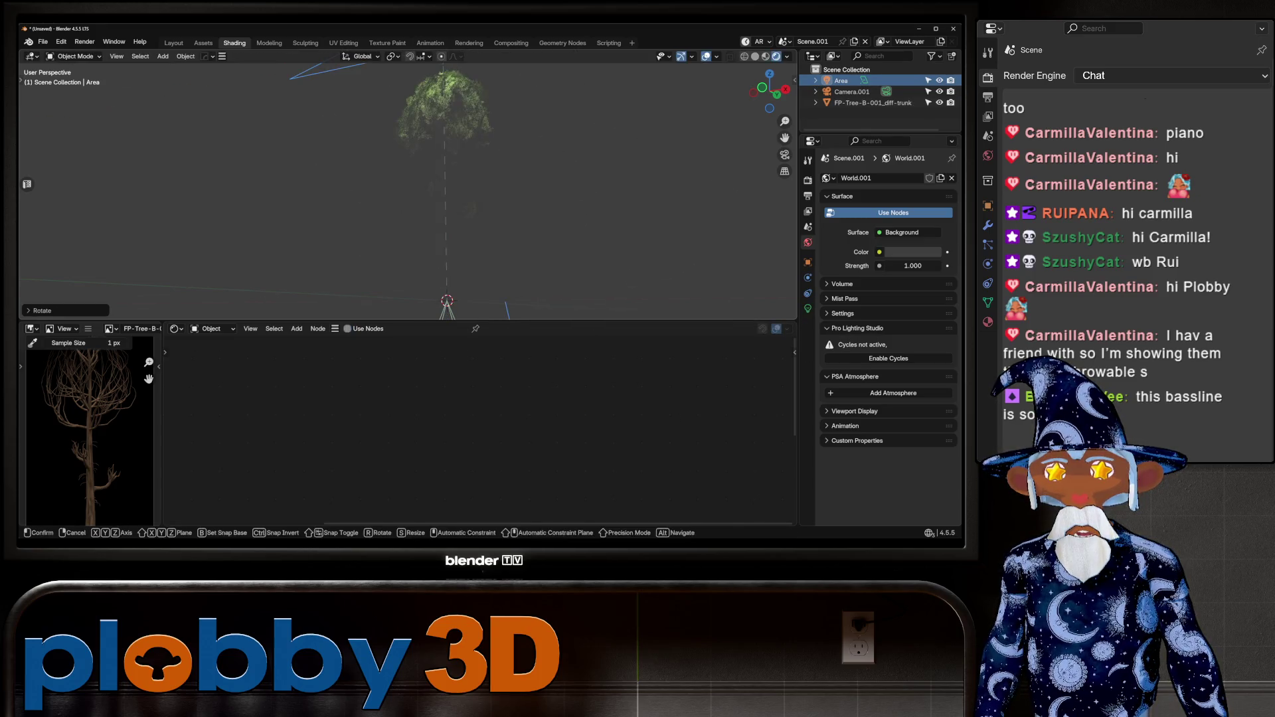
{"action": "key", "text": "y"}
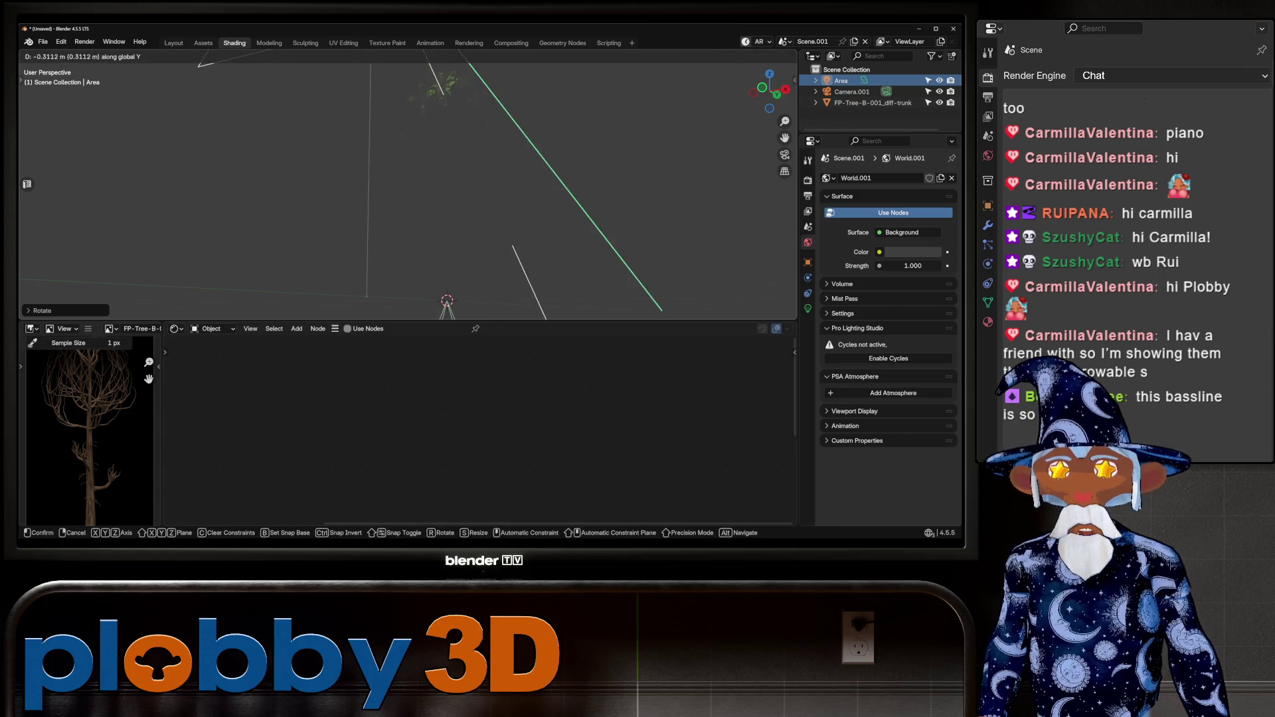
{"action": "key", "text": "Return"}
{"action": "left_click", "coordinate": [445, 133]}
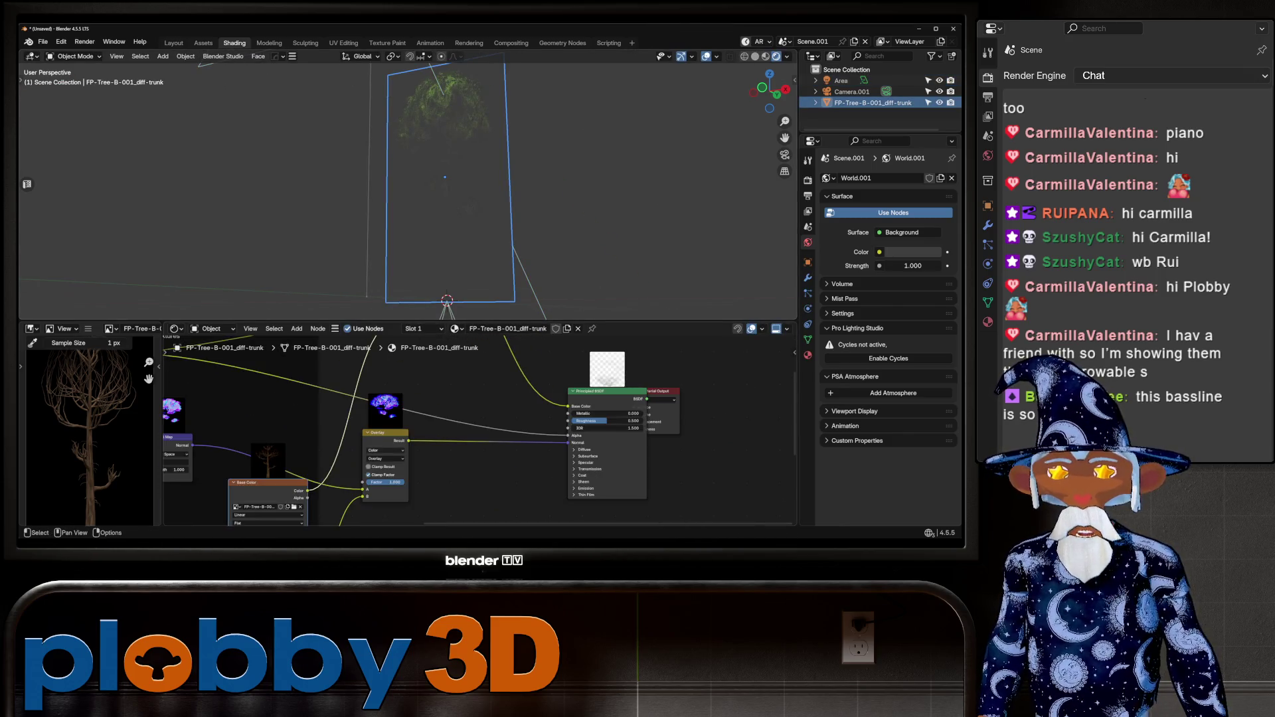
Connect the Overlay node's result to the shader inputs.
{"action": "scroll", "coordinate": [478, 432], "scroll_direction": "down", "scroll_amount": 2}
{"action": "mouse_move", "coordinate": [479, 431]}
{"action": "middle_mouse_down"}
{"action": "mouse_move", "coordinate": [597, 492]}
{"action": "mouse_move", "coordinate": [485, 461]}
{"action": "middle_mouse_up"}
{"action": "left_click_drag", "start_coordinate": [478, 362], "coordinate": [579, 495]}
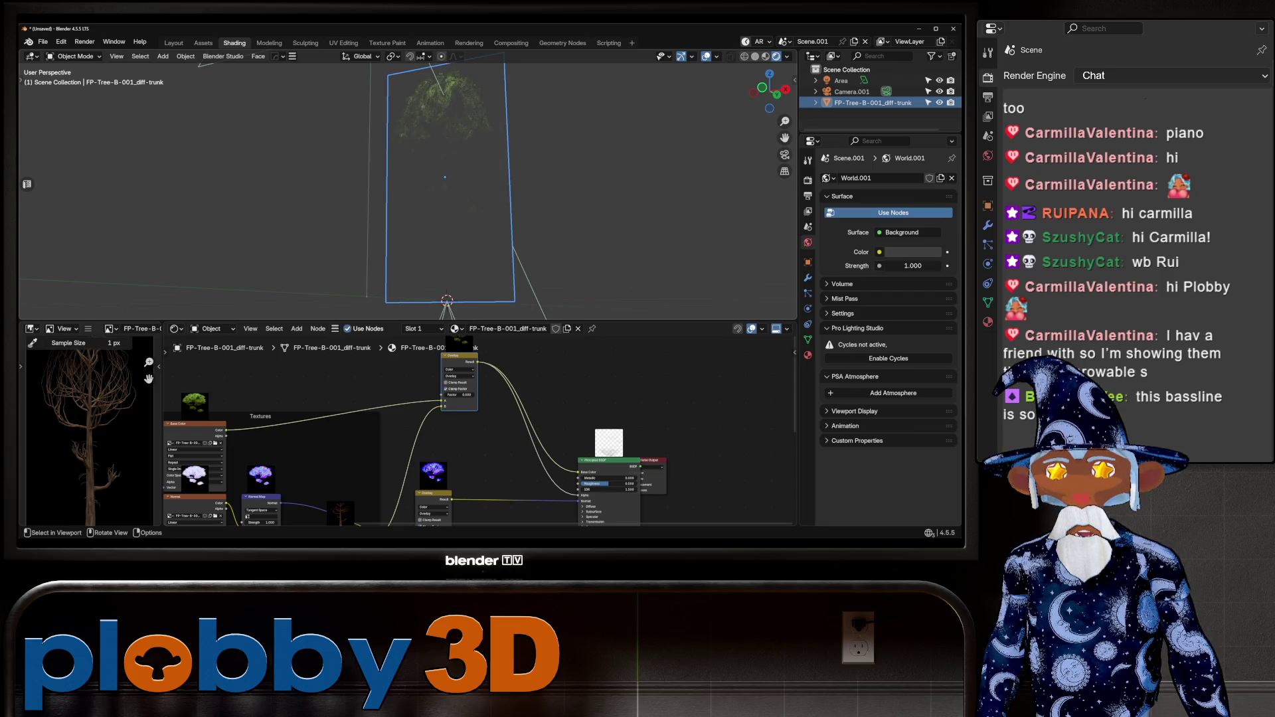
{"action": "middle_click_drag", "start_coordinate": [465, 199], "coordinate": [465, 100]}
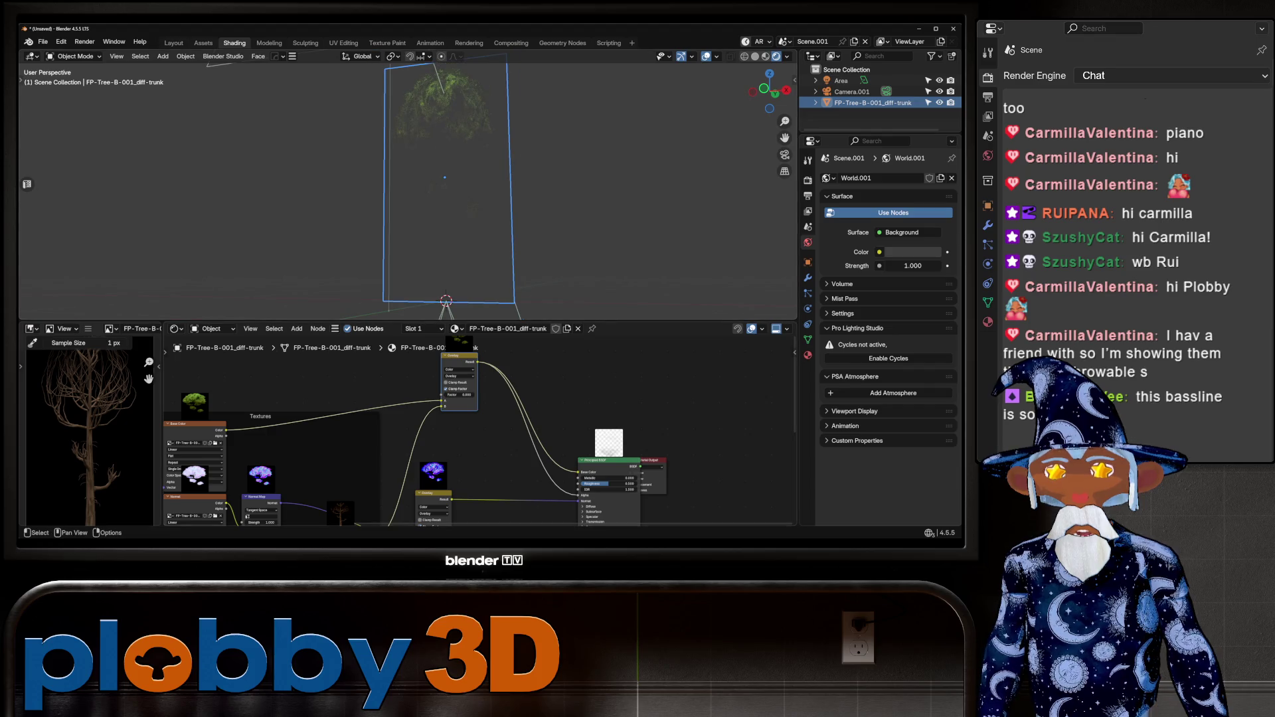
Add a Color Ramp node, move its stop to 0.343, and adjust the Overlay factor.
{"action": "key", "text": "shift+a"}
{"action": "type", "text": "color ramp"}
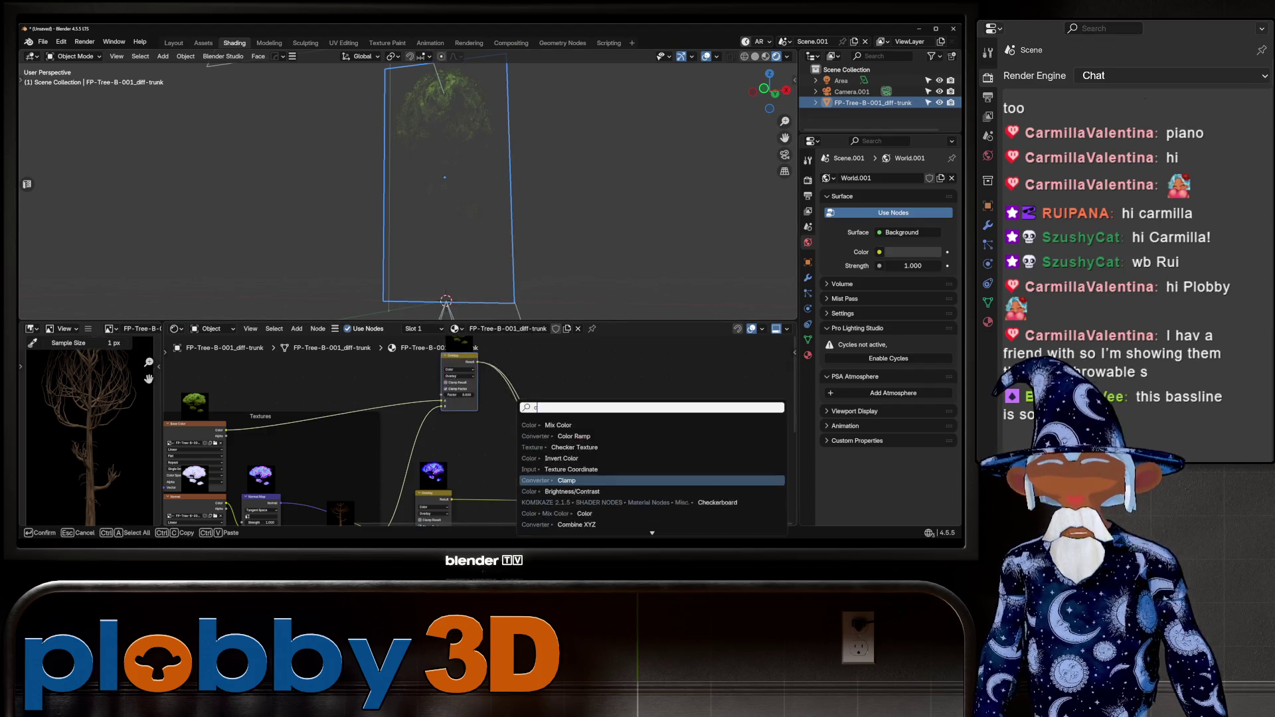
{"action": "key", "text": "Return"}
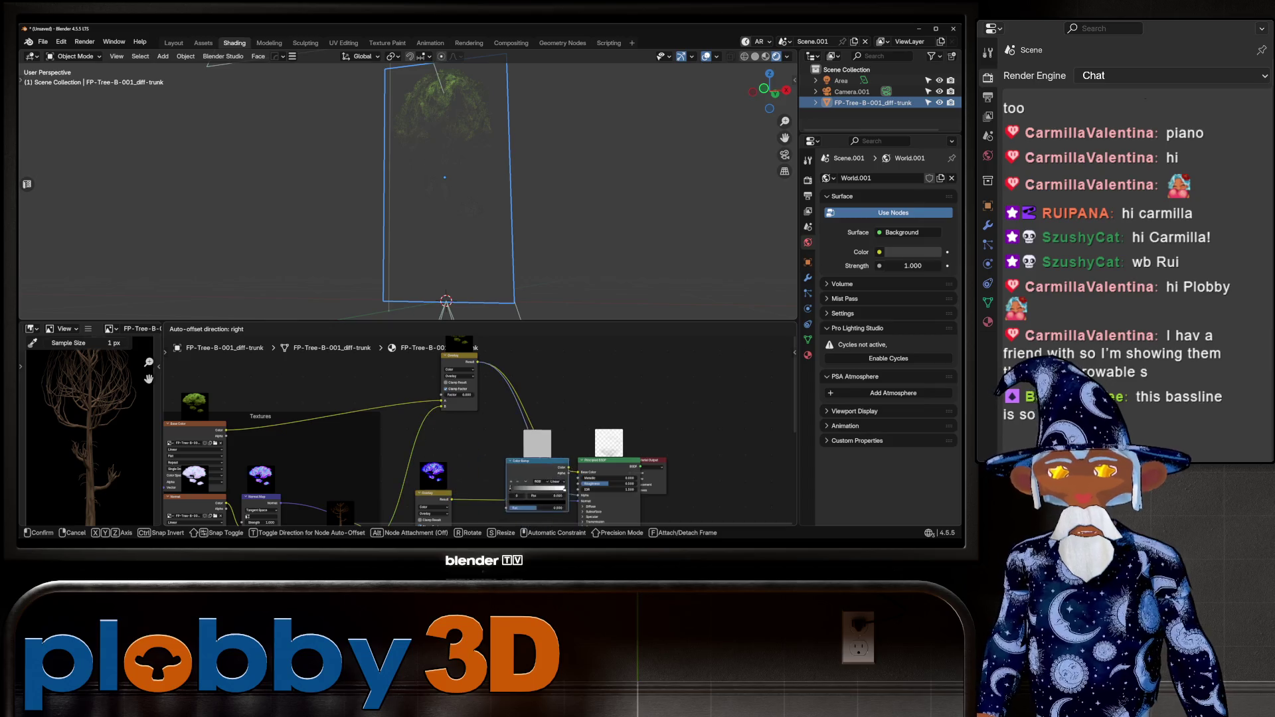
{"action": "left_click", "coordinate": [519, 468]}
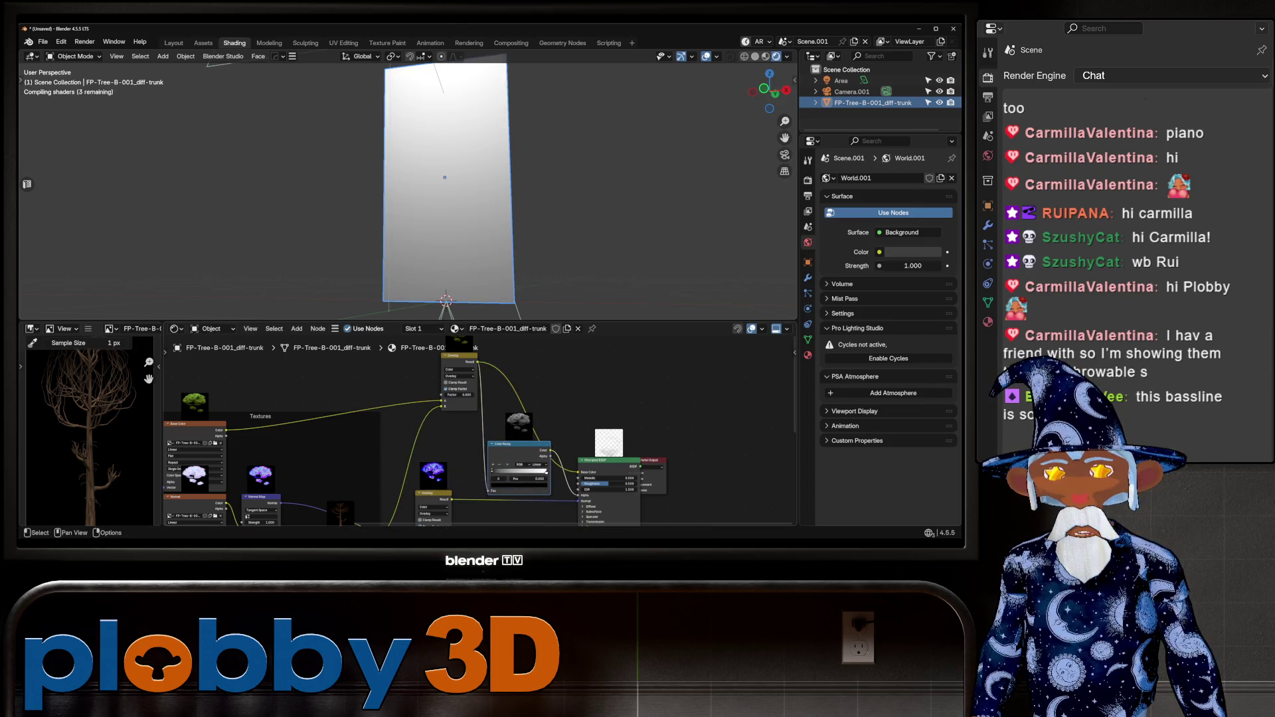
{"action": "mouse_move", "coordinate": [512, 443]}
{"action": "left_mouse_down"}
{"action": "mouse_move", "coordinate": [490, 443]}
{"action": "mouse_move", "coordinate": [488, 471]}
{"action": "mouse_move", "coordinate": [477, 470]}
{"action": "mouse_move", "coordinate": [491, 470]}
{"action": "left_mouse_up"}
{"action": "left_click_drag", "start_coordinate": [458, 394], "coordinate": [465, 394]}
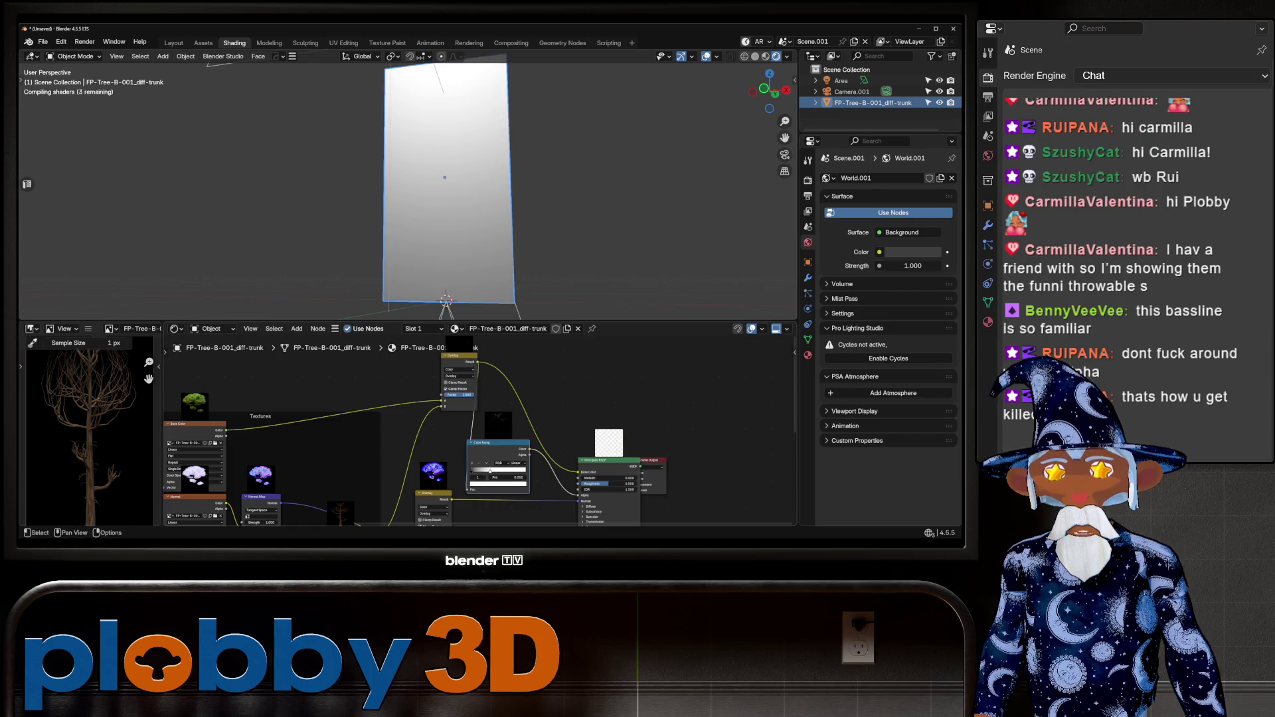
{"action": "left_click", "coordinate": [459, 376]}
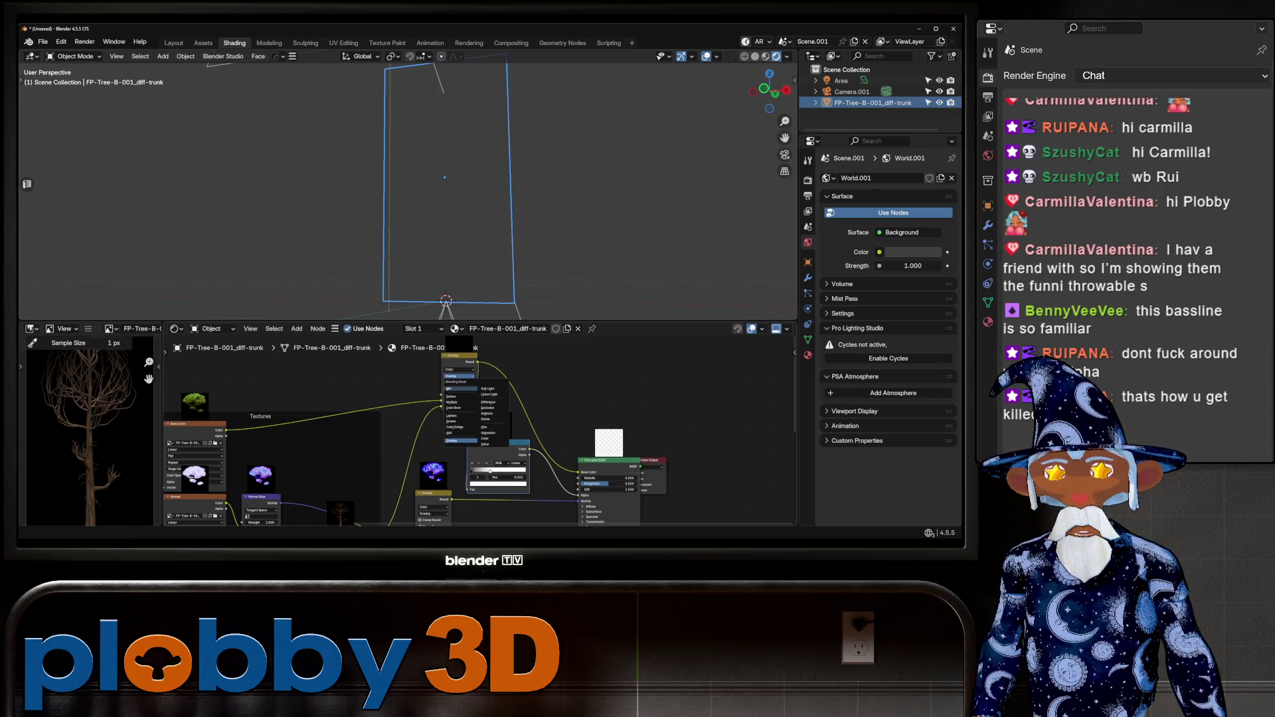
Switch the top node to Mix blending and move the ramp stop to 1.000, then 0.117.
{"action": "left_click", "coordinate": [444, 365]}
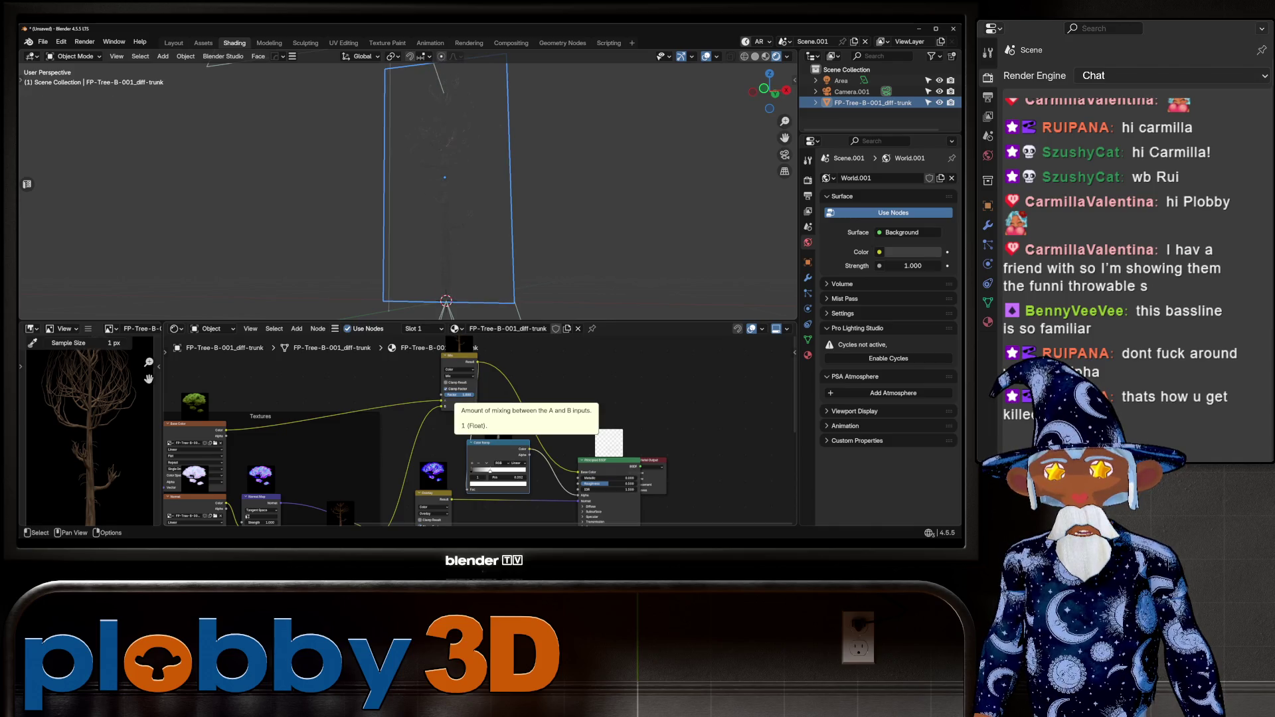
{"action": "mouse_move", "coordinate": [425, 199]}
{"action": "middle_mouse_down"}
{"action": "mouse_move", "coordinate": [558, 199]}
{"action": "mouse_move", "coordinate": [585, 159]}
{"action": "mouse_move", "coordinate": [538, 206]}
{"action": "middle_mouse_up"}
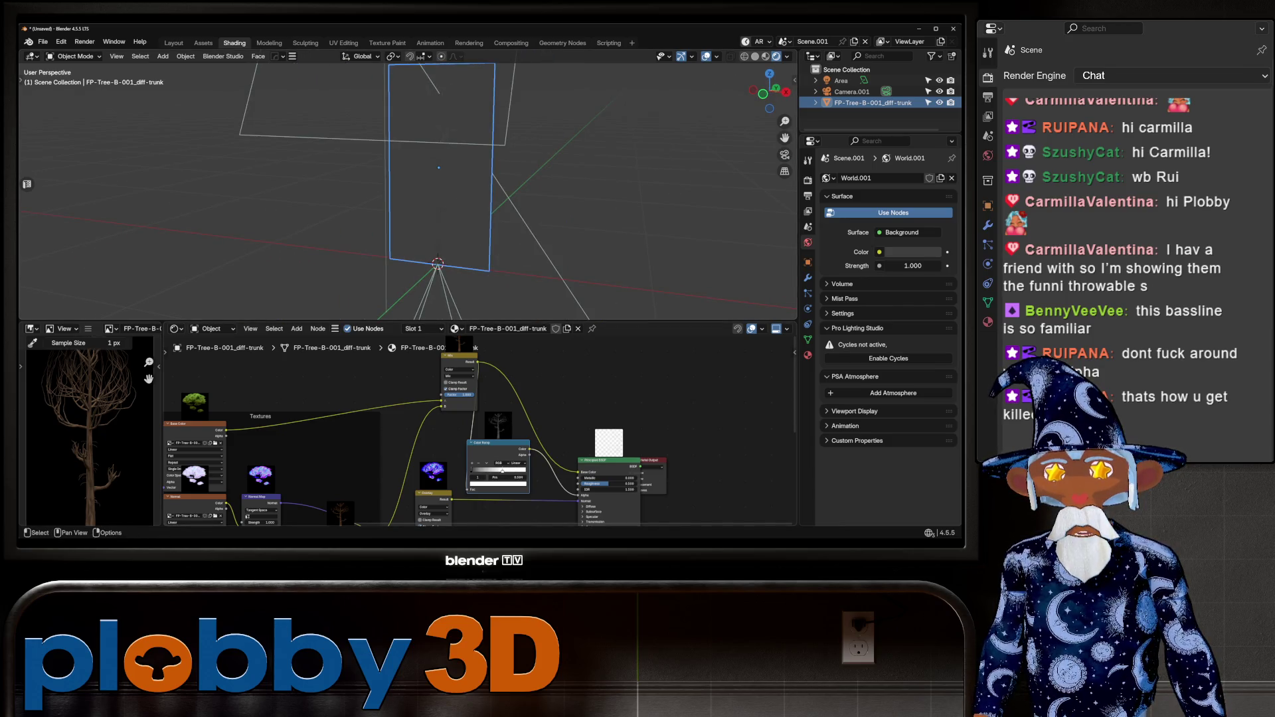
{"action": "left_click", "coordinate": [502, 470]}
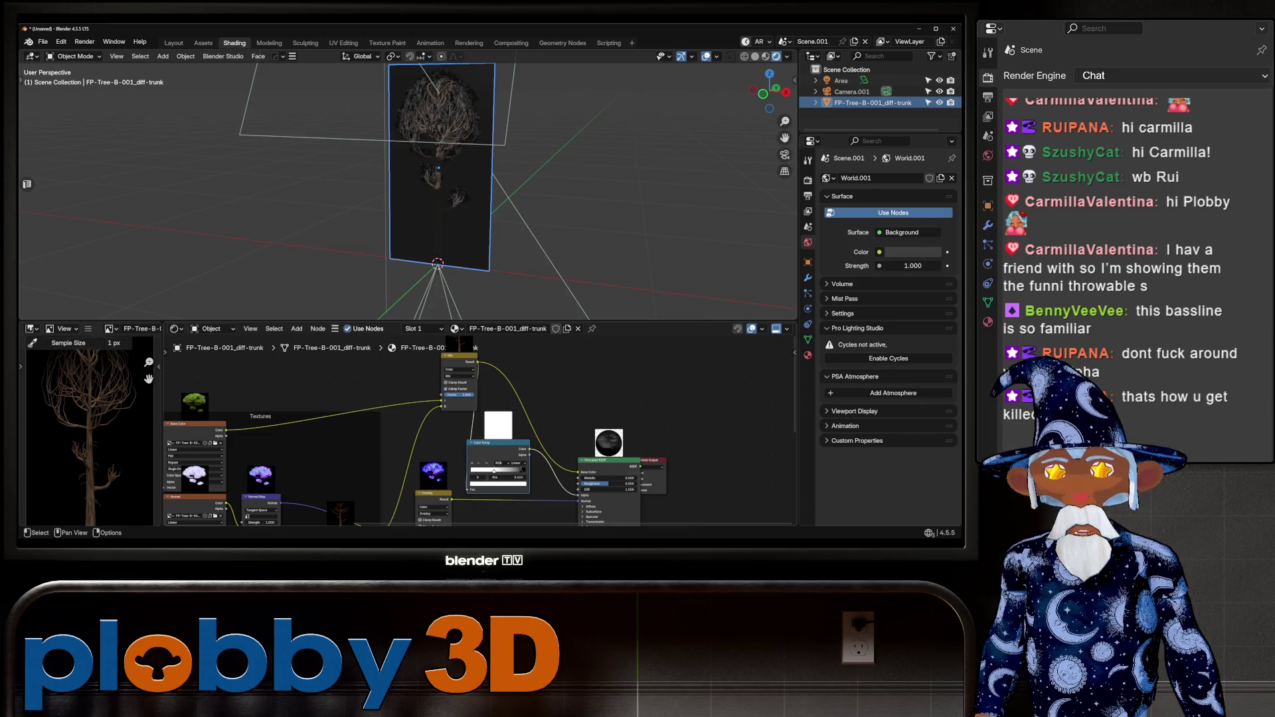
{"action": "mouse_move", "coordinate": [465, 200]}
{"action": "middle_mouse_down"}
{"action": "mouse_move", "coordinate": [491, 186]}
{"action": "mouse_move", "coordinate": [472, 206]}
{"action": "middle_mouse_up"}
{"action": "left_click_drag", "start_coordinate": [495, 470], "coordinate": [477, 471]}
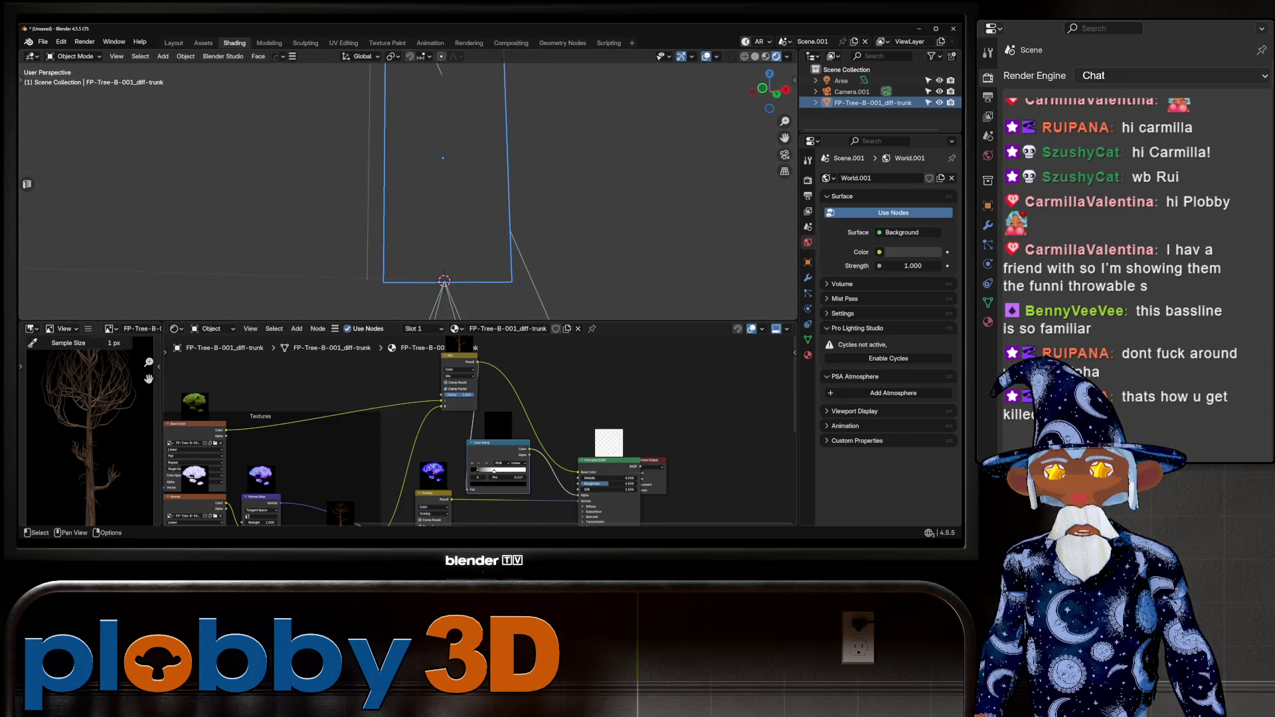
{"action": "middle_click_drag", "start_coordinate": [465, 200], "coordinate": [418, 192]}
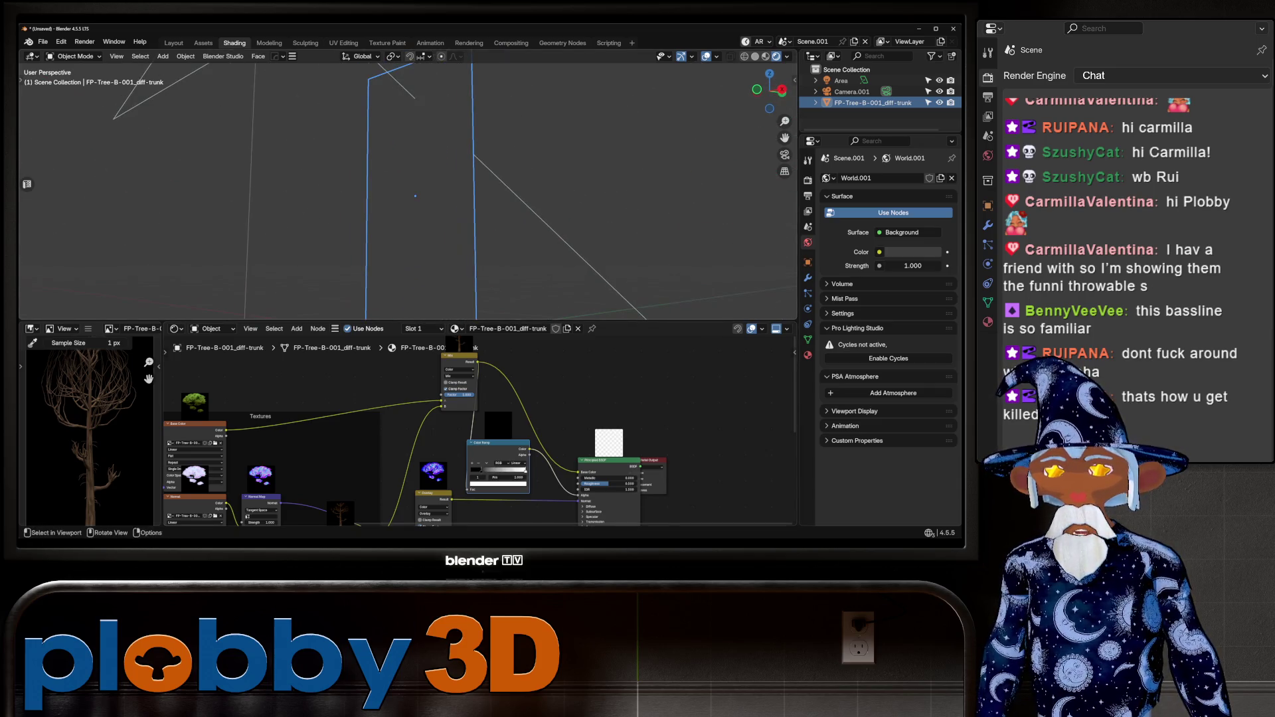
Replace the Clamp factor link with the texture colour into the mix factor and slide the ramp stop left.
{"action": "middle_click_drag", "start_coordinate": [465, 431], "coordinate": [591, 396]}
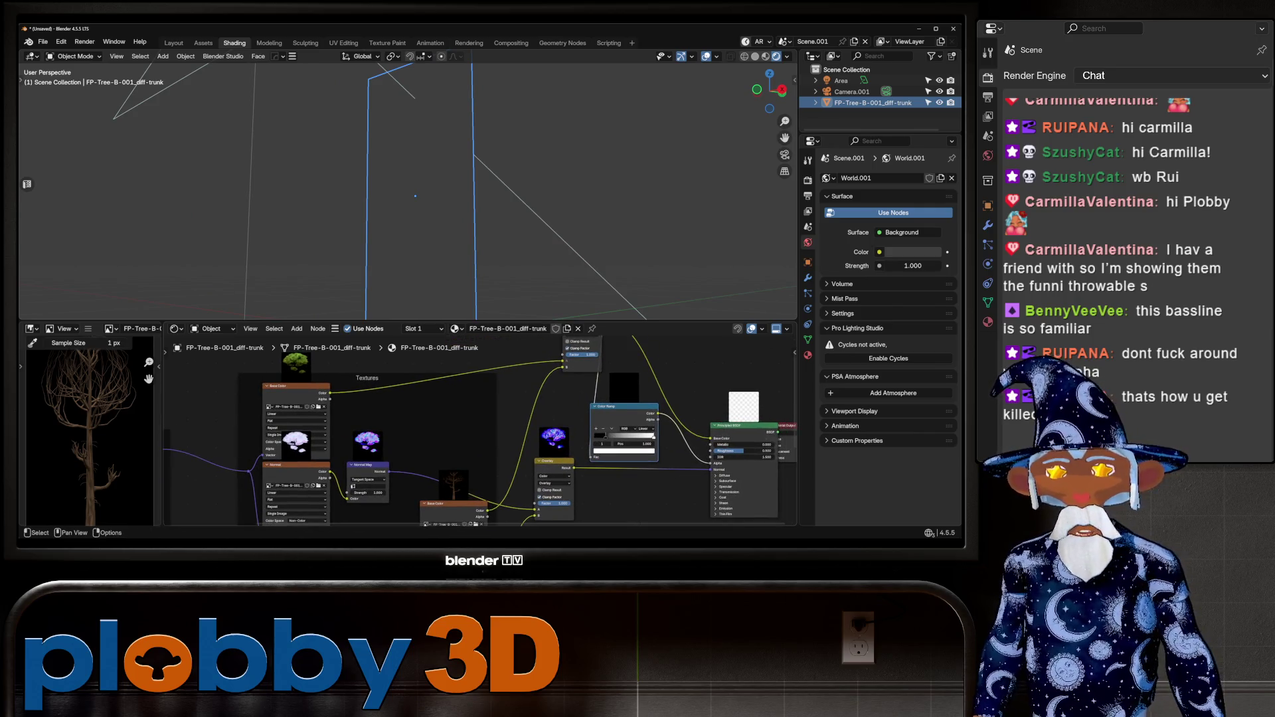
{"action": "left_click_drag", "start_coordinate": [563, 362], "coordinate": [512, 372]}
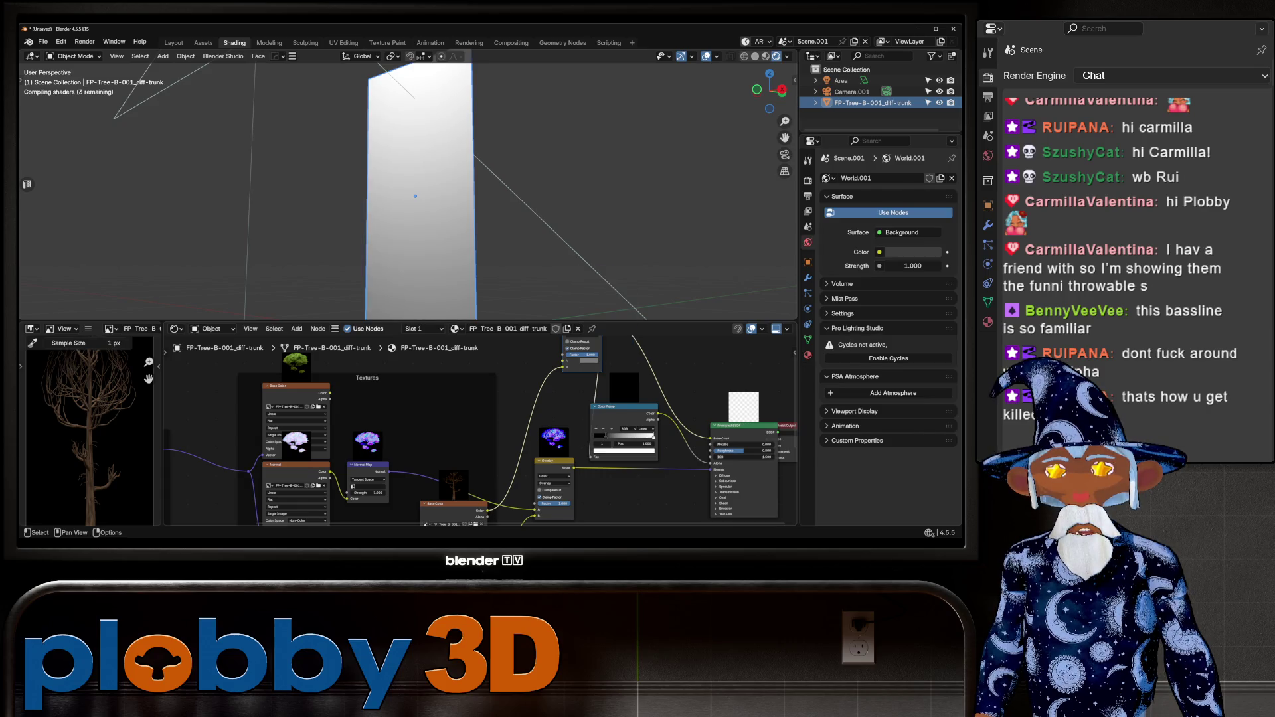
{"action": "middle_click_drag", "start_coordinate": [465, 432], "coordinate": [449, 467]}
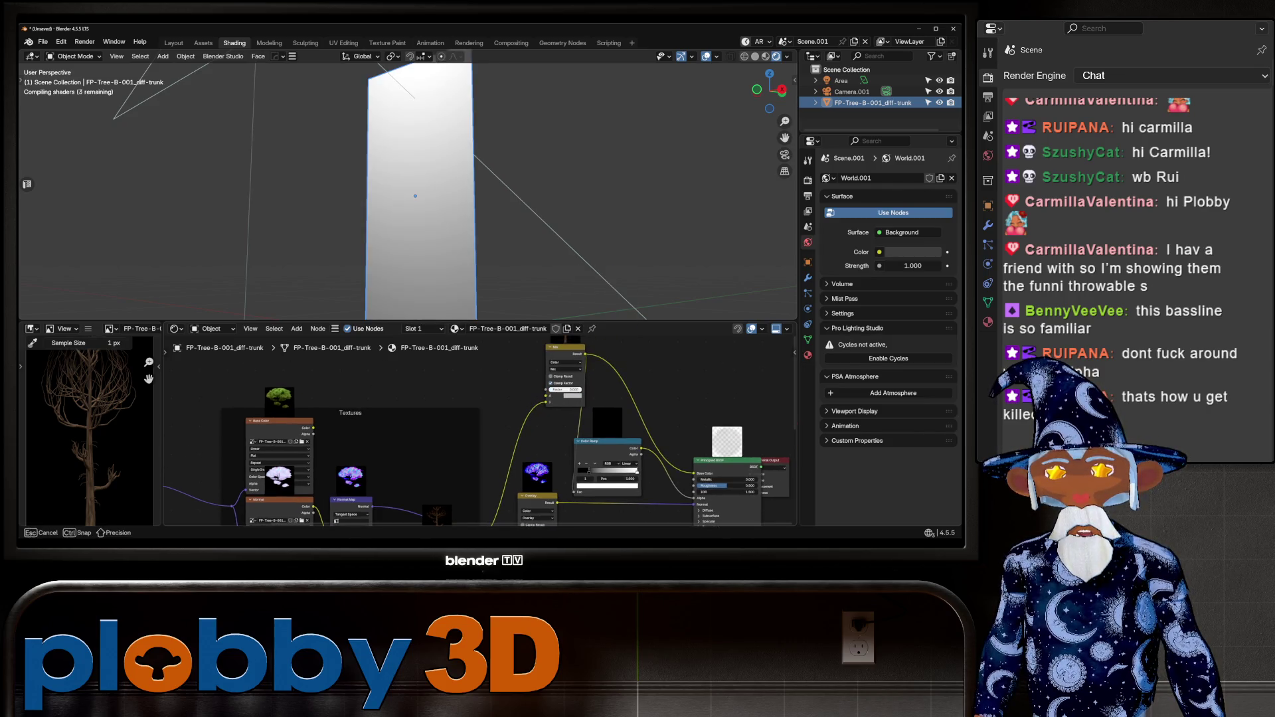
{"action": "left_click_drag", "start_coordinate": [565, 389], "coordinate": [558, 390]}
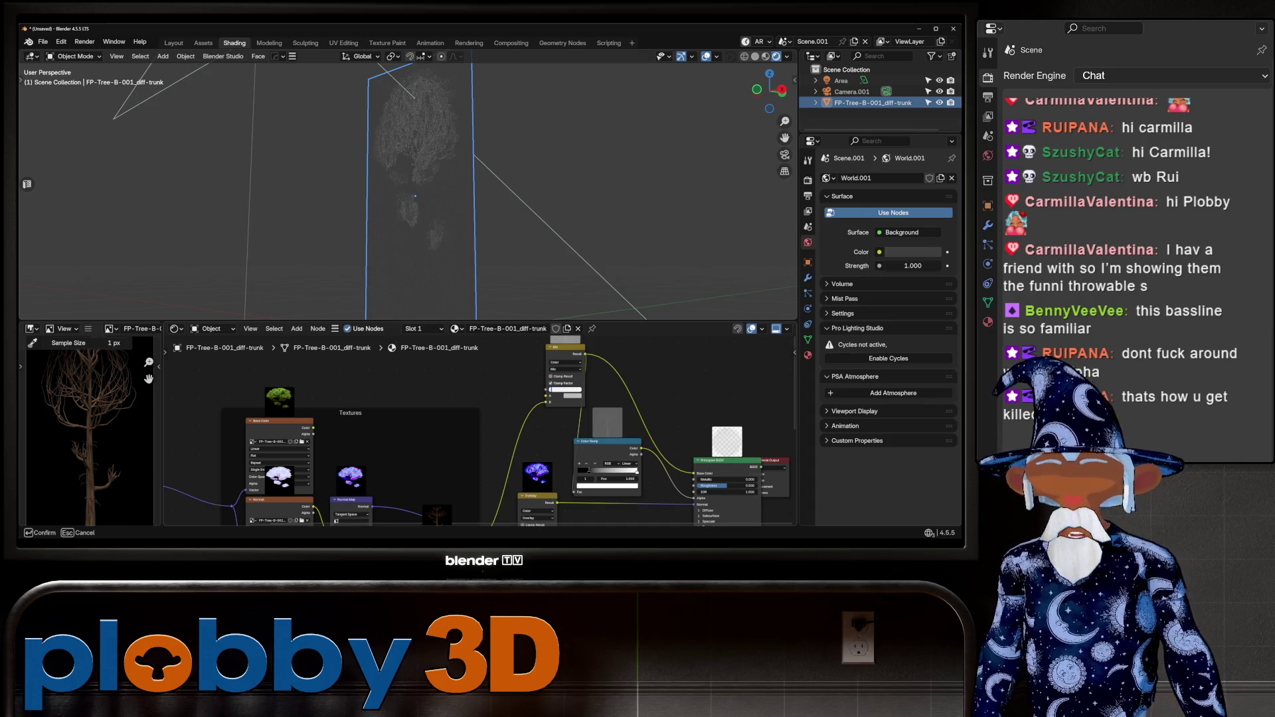
{"action": "left_click_drag", "start_coordinate": [312, 427], "coordinate": [546, 397]}
{"action": "middle_click_drag", "start_coordinate": [415, 195], "coordinate": [505, 196]}
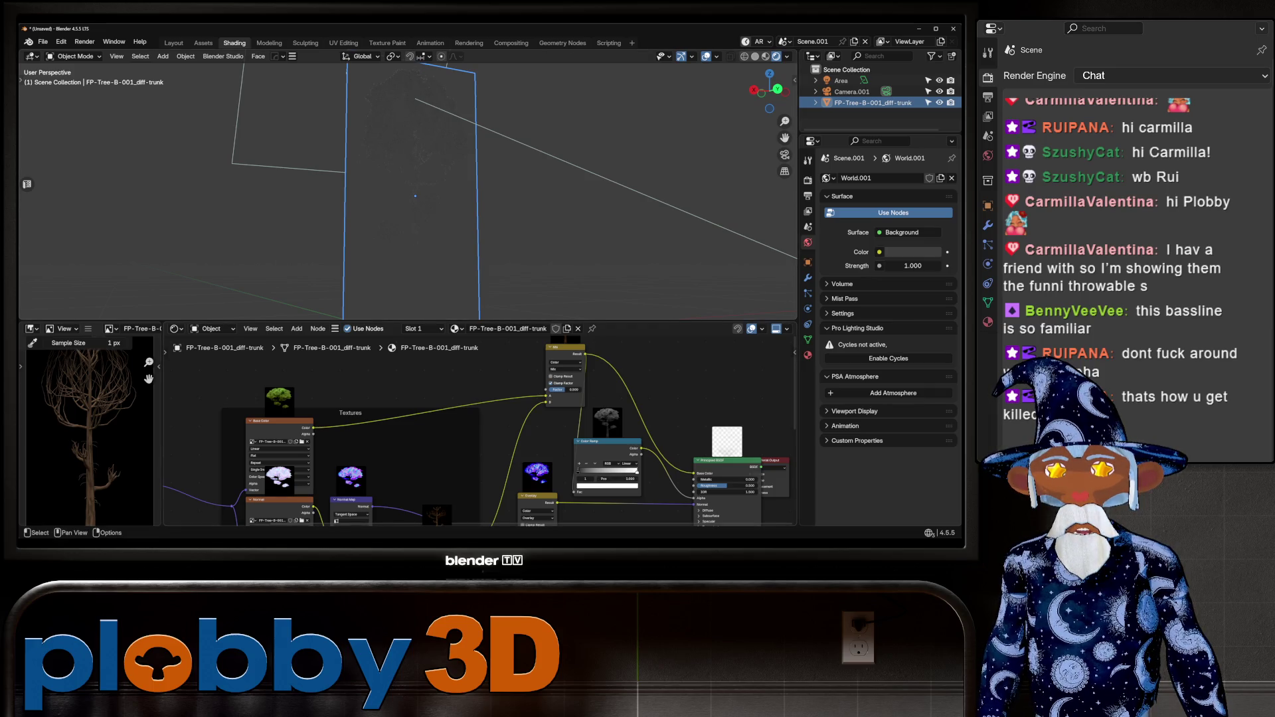
{"action": "left_click_drag", "start_coordinate": [612, 472], "coordinate": [588, 471]}
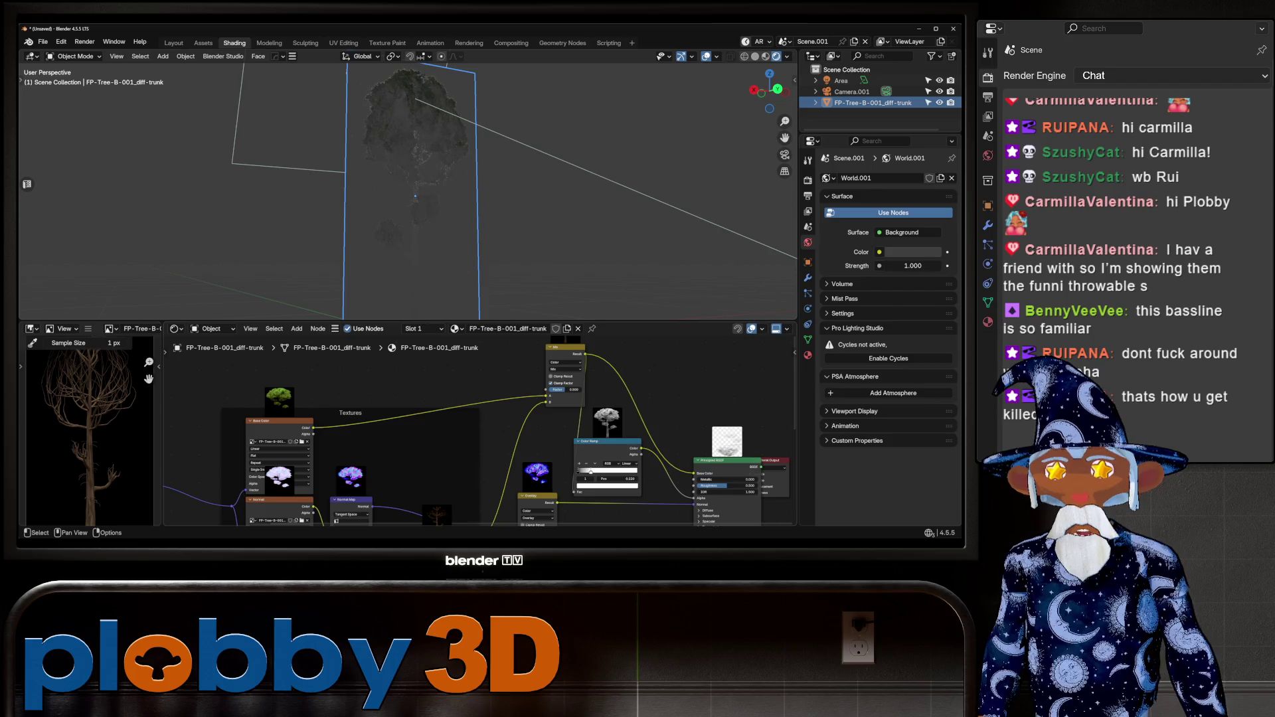
{"action": "middle_click_drag", "start_coordinate": [398, 199], "coordinate": [531, 199]}
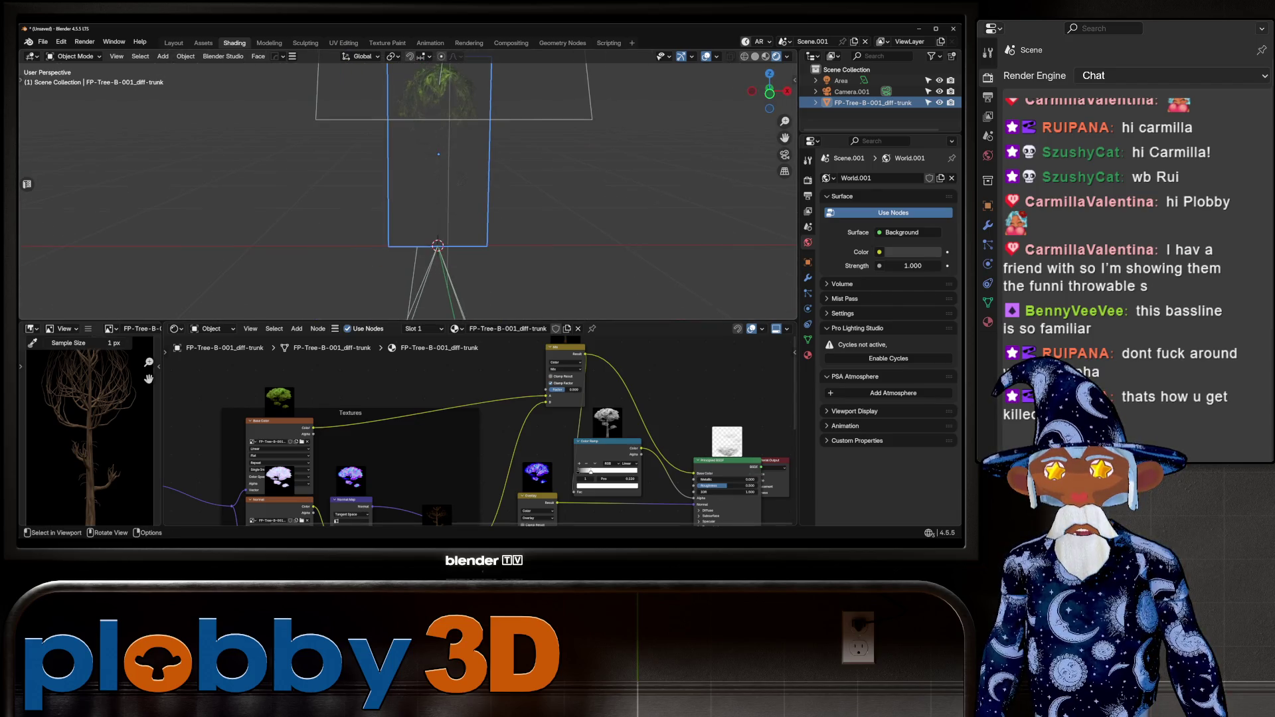
{"action": "left_click", "coordinate": [841, 80]}
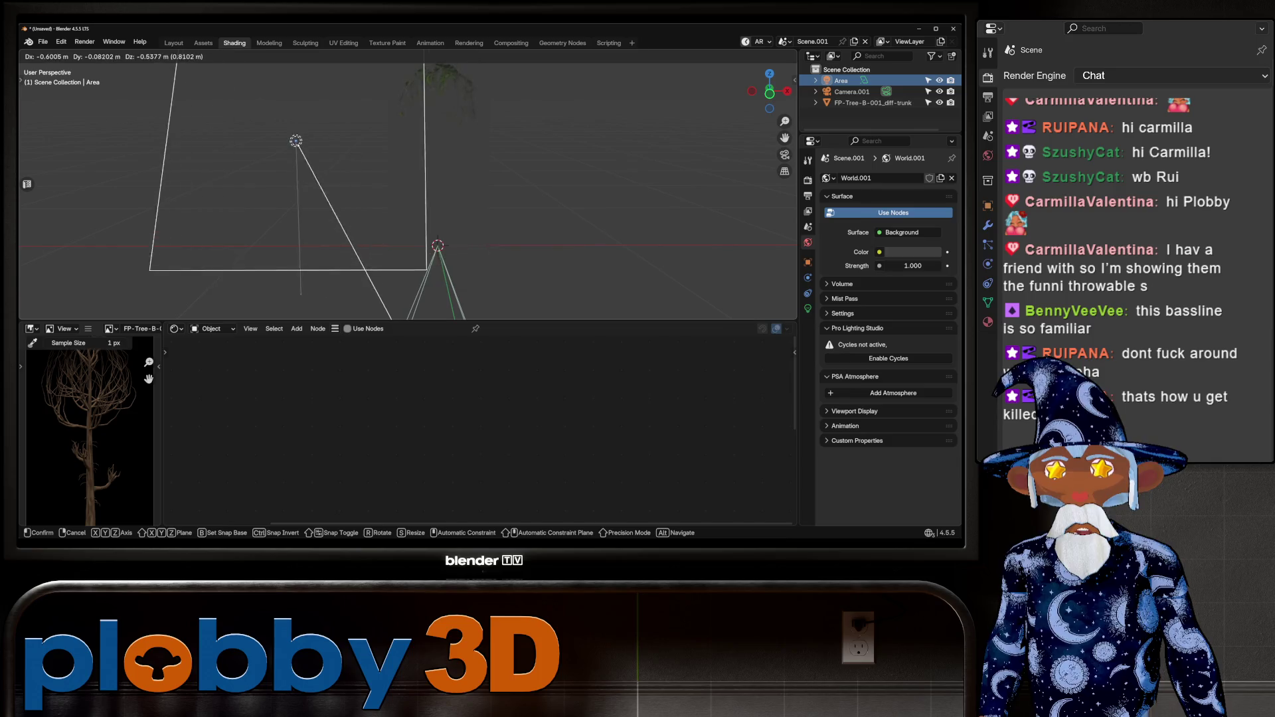
Tilt the area light about 11.17° down toward the tree plane, then reselect the tree plane.
{"action": "key", "text": "r"}
{"action": "key", "text": "Escape"}
{"action": "key", "text": "r"}
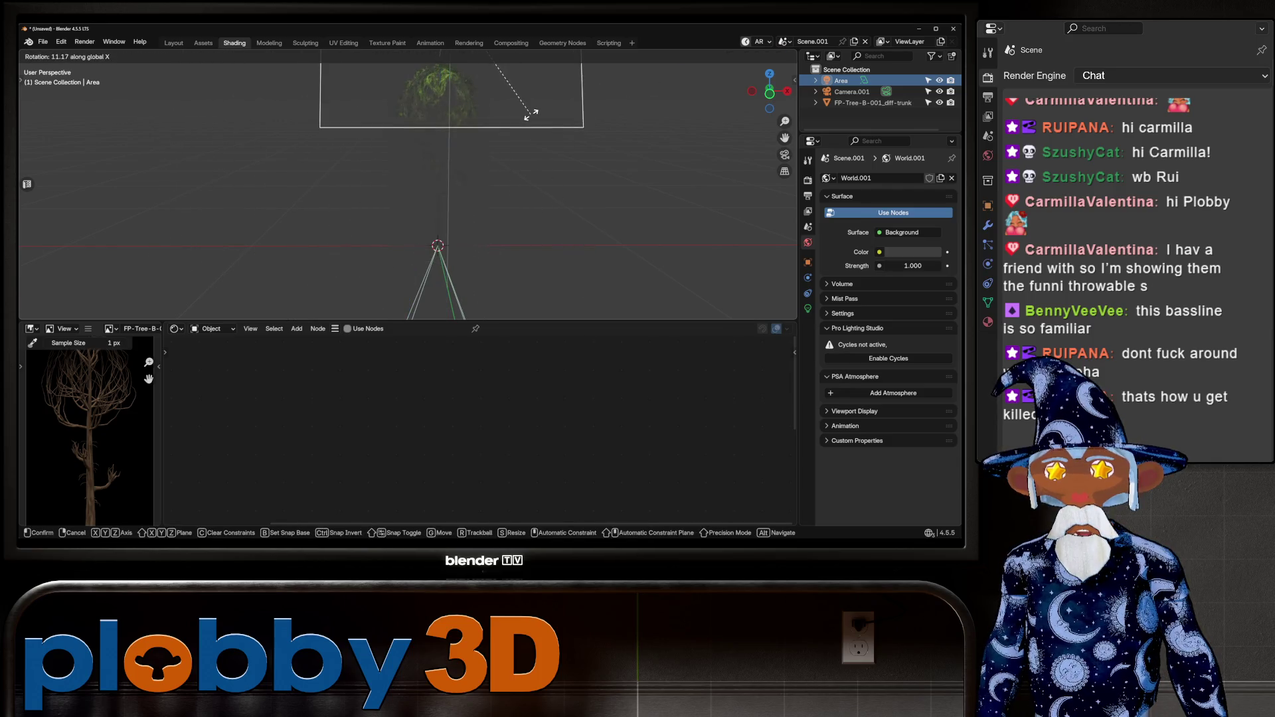
{"action": "key", "text": "y"}
{"action": "left_click", "coordinate": [557, 177]}
{"action": "middle_click_drag", "start_coordinate": [556, 176], "coordinate": [465, 183]}
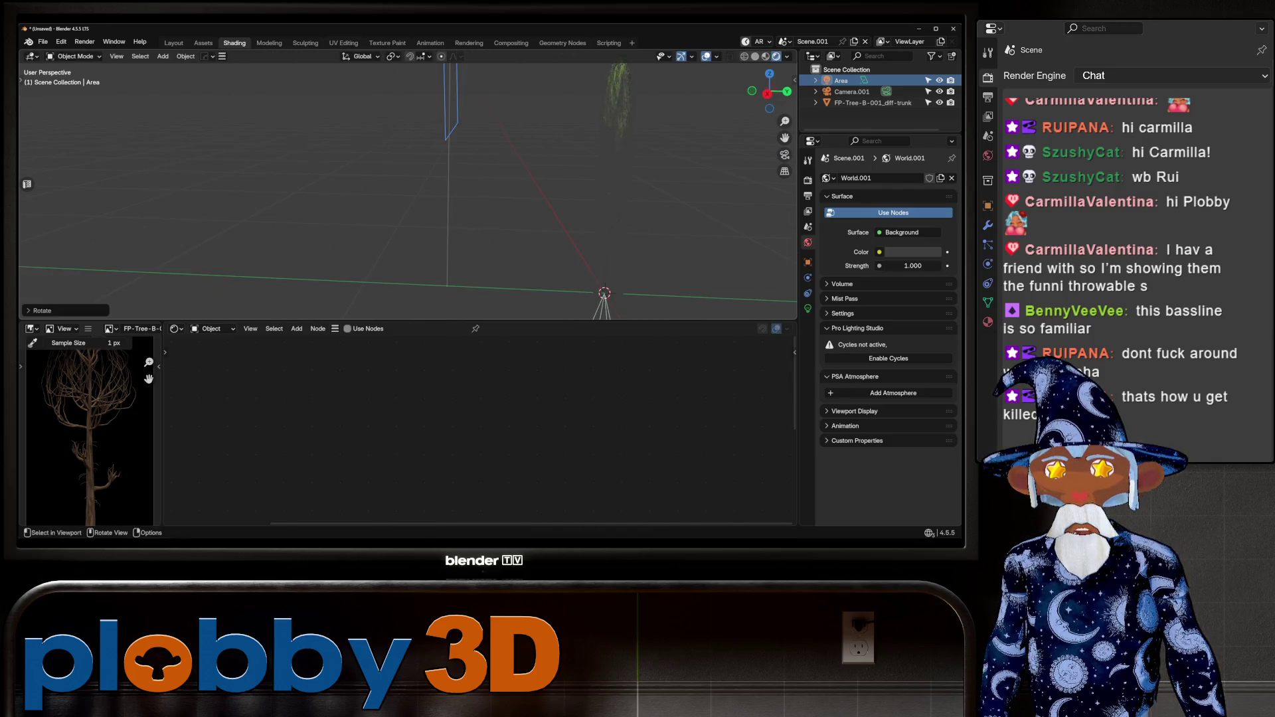
{"action": "key", "text": "g"}
{"action": "key", "text": "y"}
{"action": "key", "text": "Escape"}
{"action": "middle_click_drag", "start_coordinate": [527, 233], "coordinate": [312, 200]}
{"action": "left_click", "coordinate": [312, 199]}
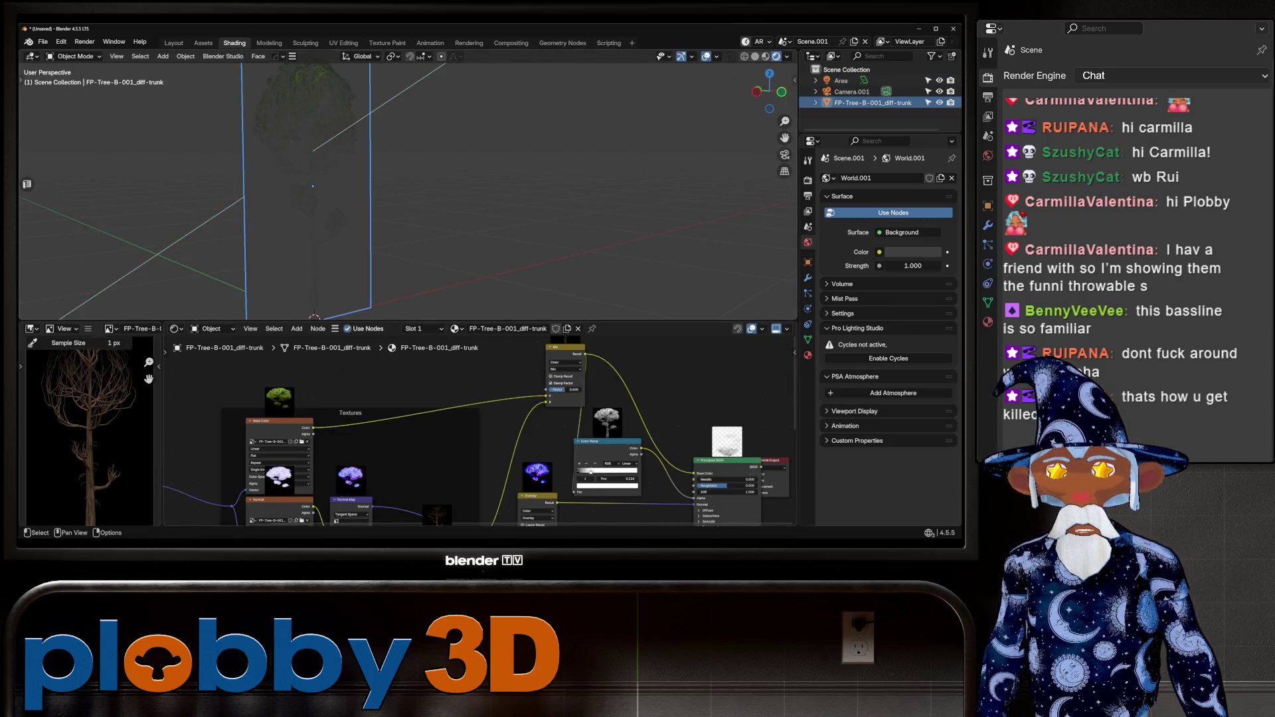
Lower and fine-tune the Overlay node's blend factor.
{"action": "mouse_move", "coordinate": [479, 432]}
{"action": "middle_mouse_down"}
{"action": "mouse_move", "coordinate": [452, 392]}
{"action": "mouse_move", "coordinate": [405, 363]}
{"action": "middle_mouse_up"}
{"action": "scroll", "coordinate": [452, 391], "scroll_direction": "up", "scroll_amount": 2}
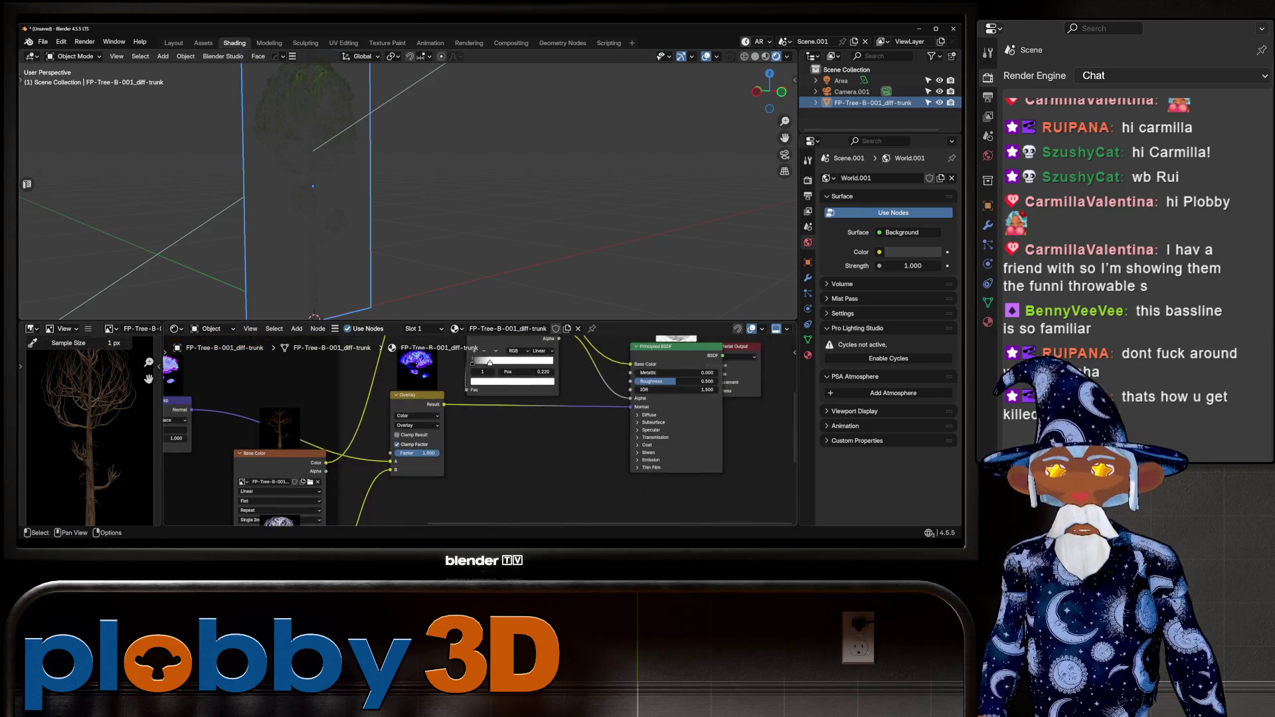
{"action": "mouse_move", "coordinate": [417, 453]}
{"action": "left_mouse_down"}
{"action": "mouse_move", "coordinate": [392, 453]}
{"action": "mouse_move", "coordinate": [441, 453]}
{"action": "left_mouse_up"}
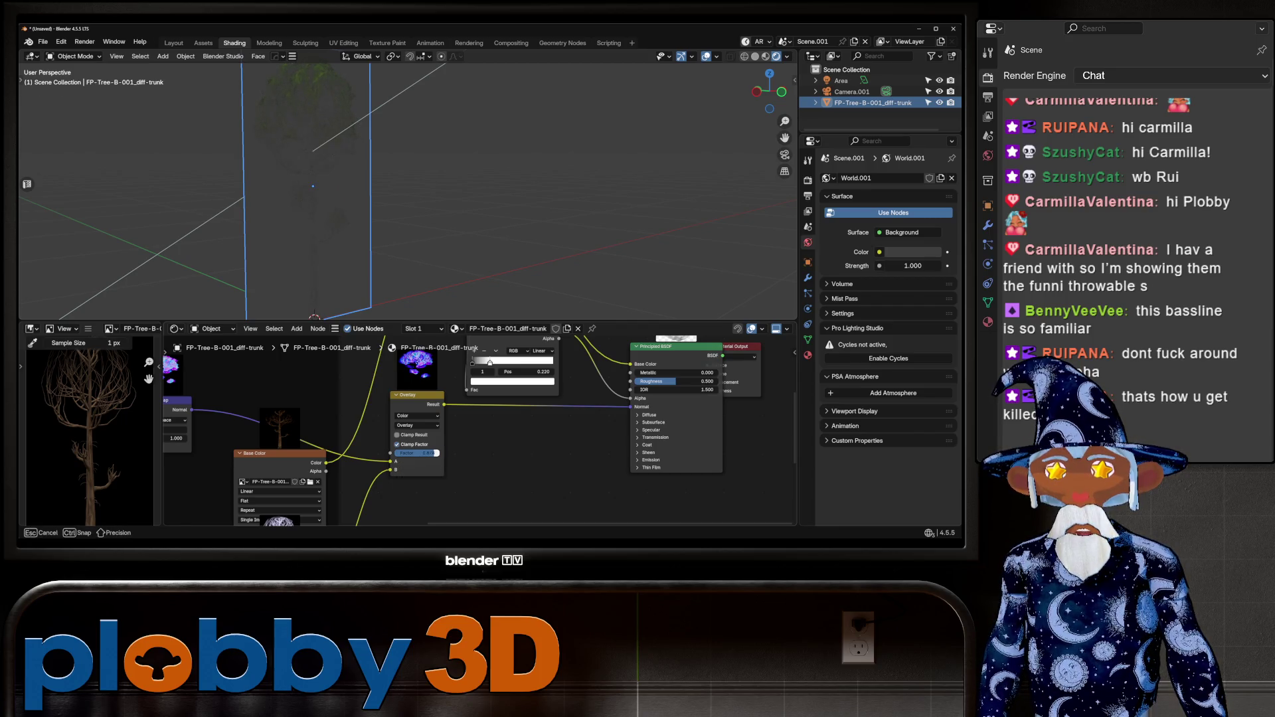
{"action": "left_click_drag", "start_coordinate": [431, 453], "coordinate": [432, 453]}
{"action": "mouse_move", "coordinate": [432, 453]}
{"action": "middle_mouse_down"}
{"action": "mouse_move", "coordinate": [425, 412]}
{"action": "mouse_move", "coordinate": [438, 439]}
{"action": "mouse_move", "coordinate": [442, 428]}
{"action": "middle_mouse_up"}
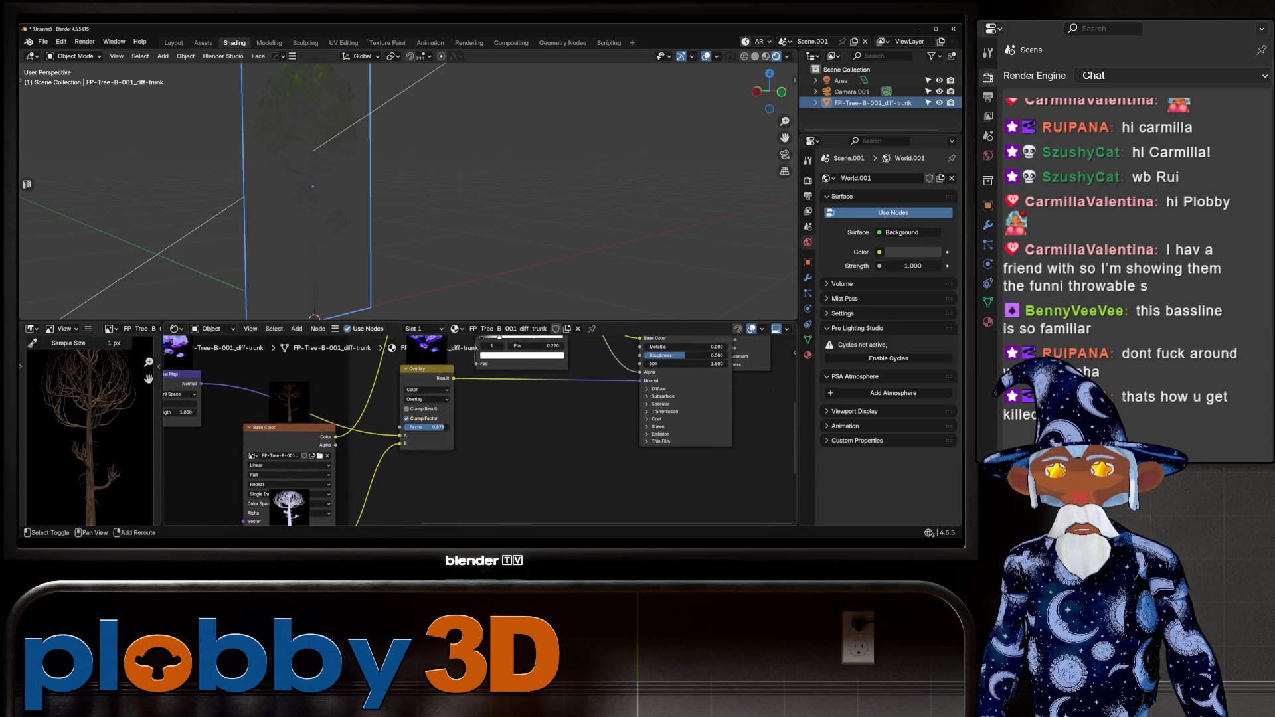
Add a Normal Map node into the Principled BSDF Normal and set the Overlay factor to 0.
{"action": "key", "text": "shift+a"}
{"action": "type", "text": "mor"}
{"action": "key", "text": "BackSpace"}
{"action": "key", "text": "BackSpace"}
{"action": "key", "text": "BackSpace"}
{"action": "type", "text": "normal map"}
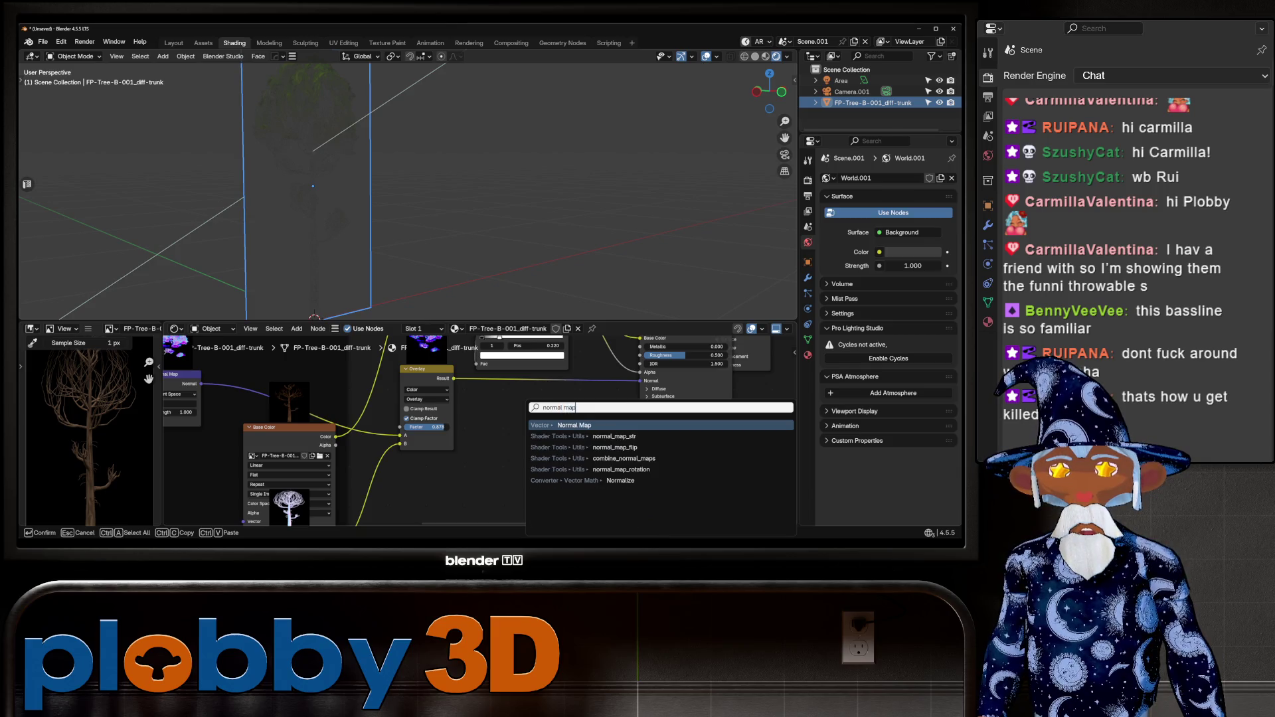
{"action": "left_click", "coordinate": [575, 459]}
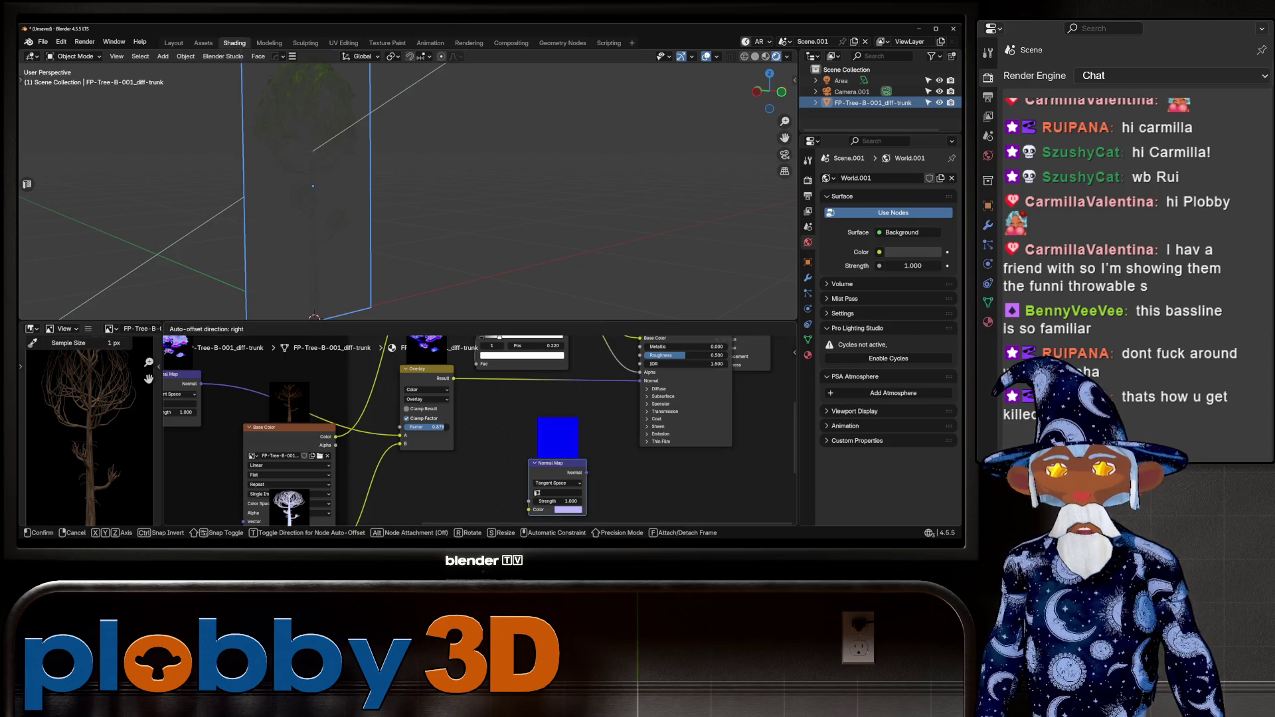
{"action": "left_click", "coordinate": [514, 407]}
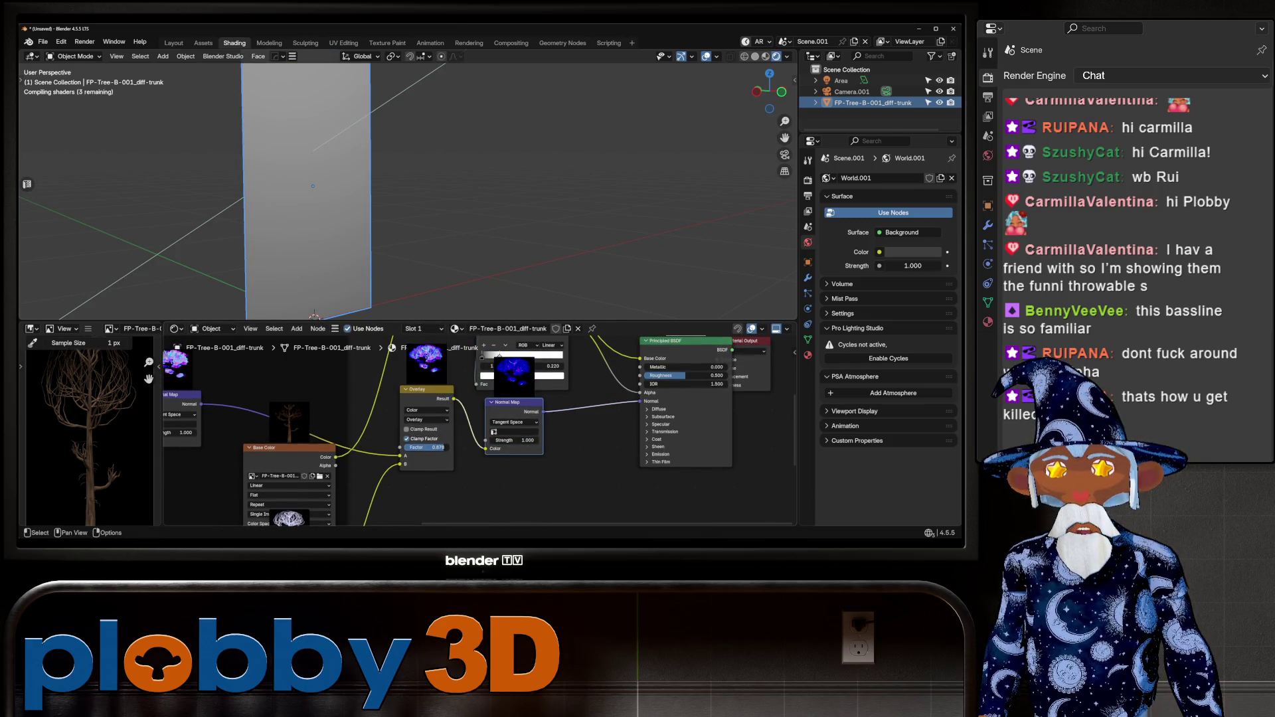
{"action": "scroll", "coordinate": [313, 193], "scroll_direction": "up", "scroll_amount": 4}
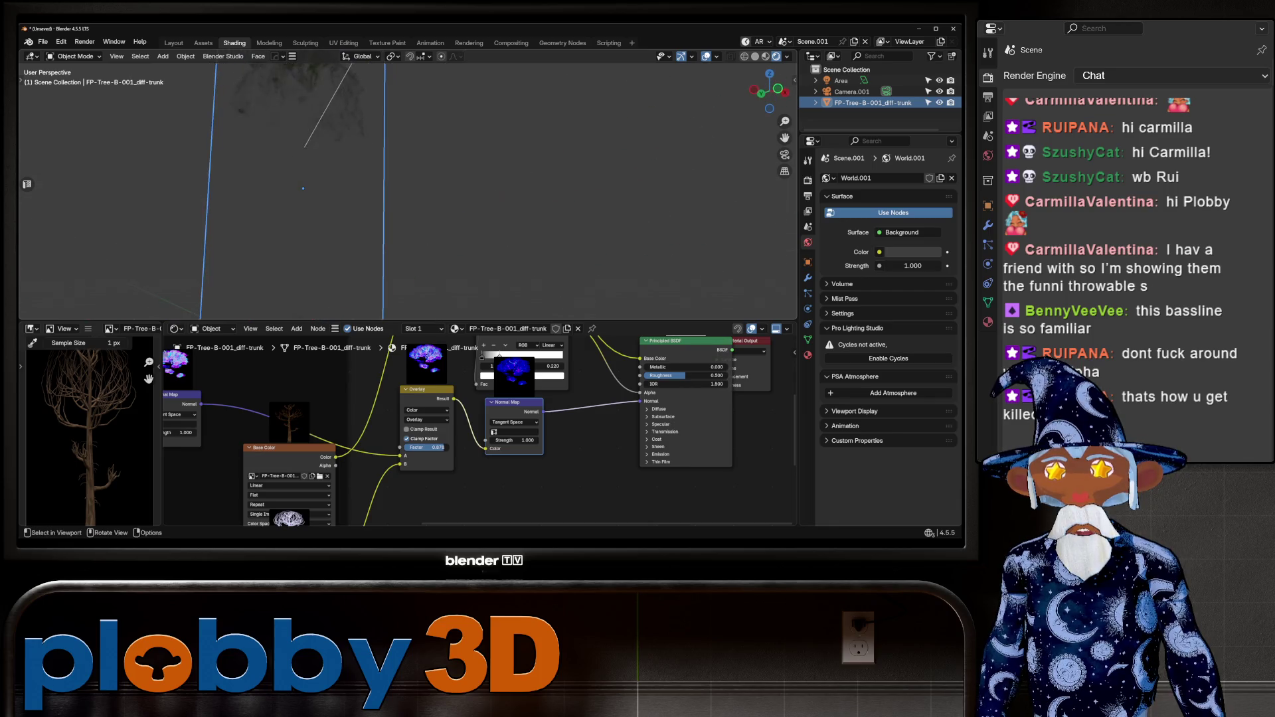
{"action": "mouse_move", "coordinate": [443, 447]}
{"action": "left_mouse_down"}
{"action": "mouse_move", "coordinate": [406, 447]}
{"action": "mouse_move", "coordinate": [450, 447]}
{"action": "mouse_move", "coordinate": [474, 426]}
{"action": "mouse_move", "coordinate": [453, 429]}
{"action": "left_mouse_up"}
{"action": "key", "text": "KP_Decimal"}
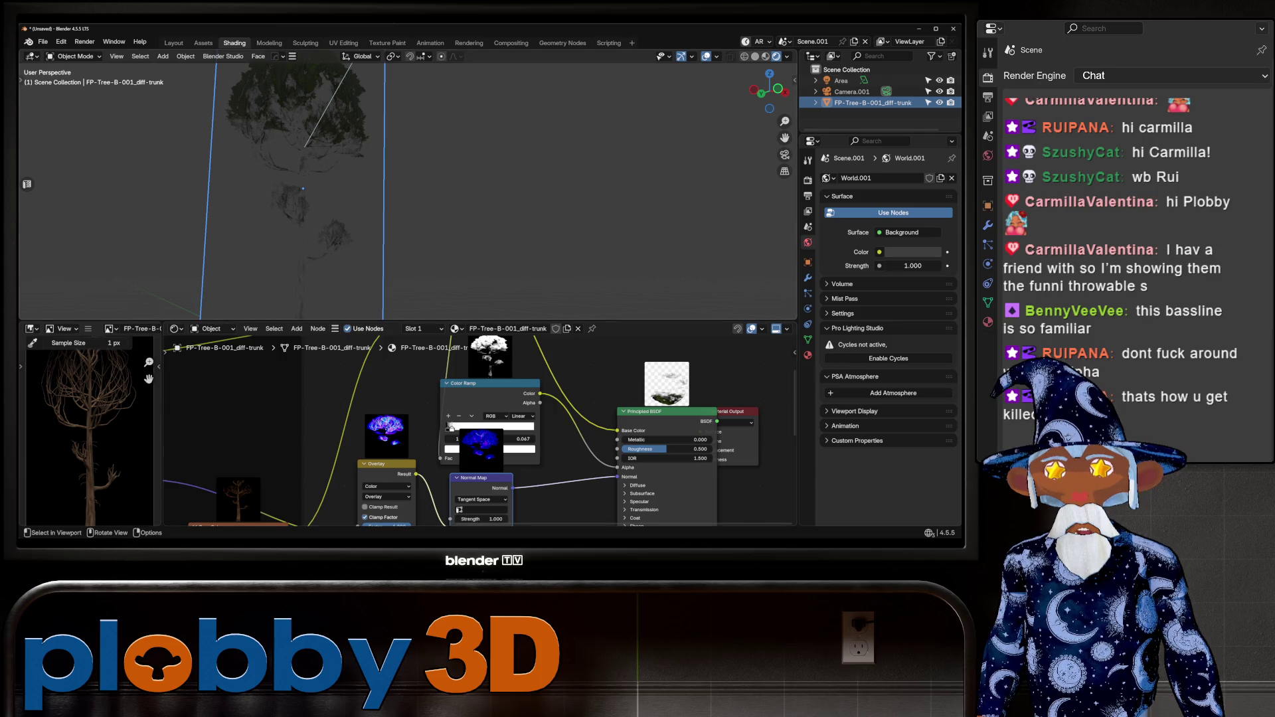
Inspect the tree plane in front view and check the viewport overlay settings.
{"action": "mouse_move", "coordinate": [465, 199]}
{"action": "middle_mouse_down"}
{"action": "mouse_move", "coordinate": [505, 189]}
{"action": "mouse_move", "coordinate": [471, 193]}
{"action": "mouse_move", "coordinate": [540, 224]}
{"action": "middle_mouse_up"}
{"action": "key", "text": "KP_1"}
{"action": "left_click", "coordinate": [717, 56]}
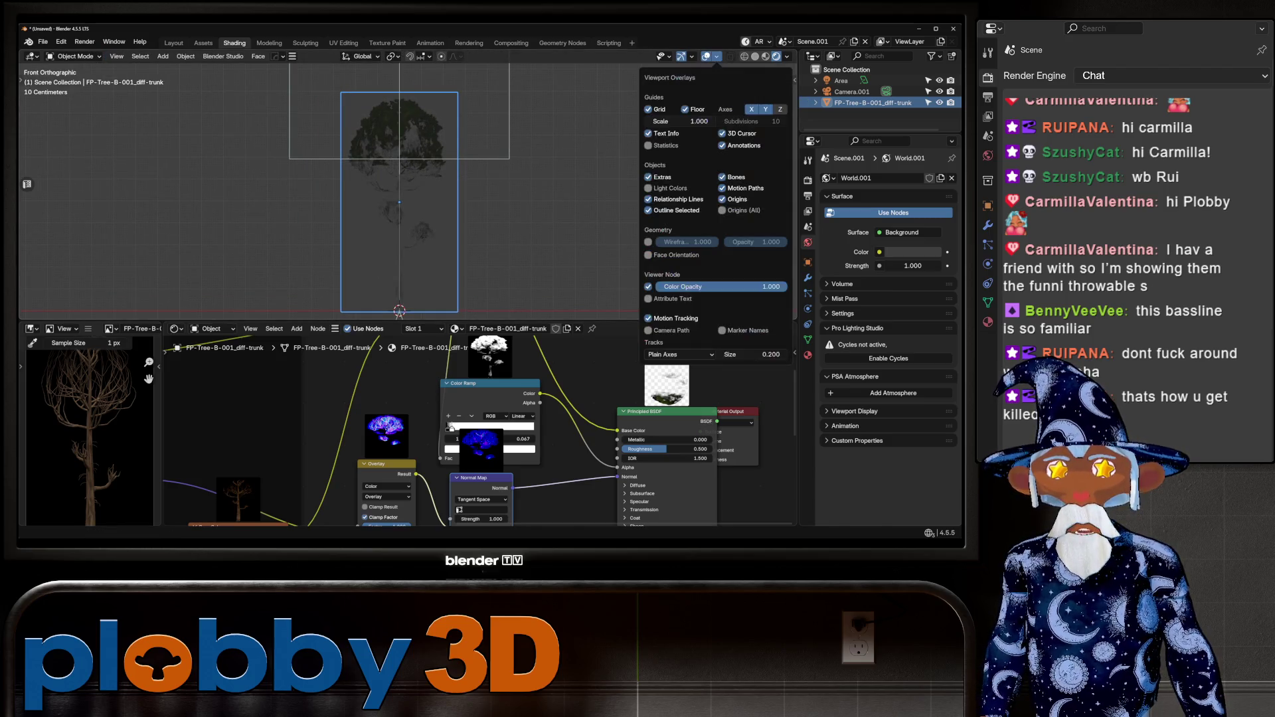
{"action": "middle_click_drag", "start_coordinate": [465, 200], "coordinate": [524, 186]}
{"action": "left_click", "coordinate": [717, 57]}
Duplicate the Color Ramp node in the Shader Editor with Shift+D.
{"action": "mouse_move", "coordinate": [398, 466]}
{"action": "middle_mouse_down"}
{"action": "mouse_move", "coordinate": [508, 388]}
{"action": "mouse_move", "coordinate": [450, 499]}
{"action": "middle_mouse_up"}
{"action": "scroll", "coordinate": [486, 411], "scroll_direction": "up", "scroll_amount": 1}
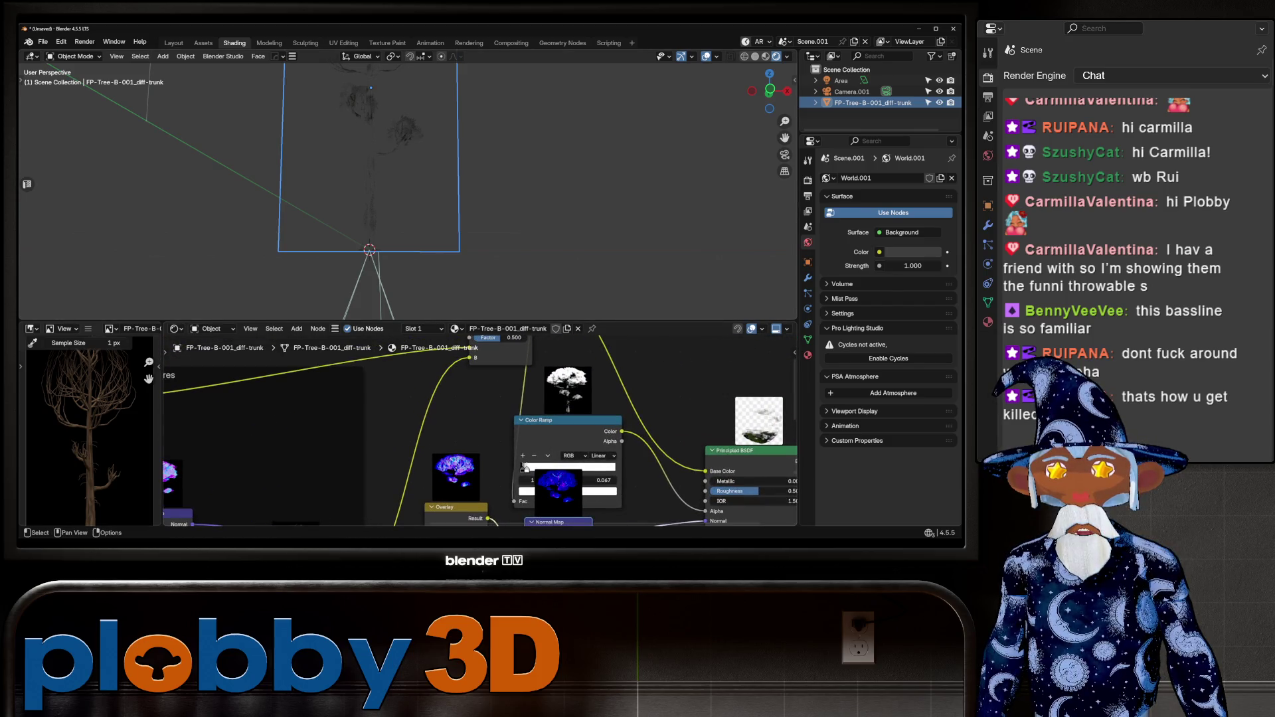
{"action": "scroll", "coordinate": [523, 467], "scroll_direction": "down", "scroll_amount": 2}
{"action": "key", "text": "shift+d"}
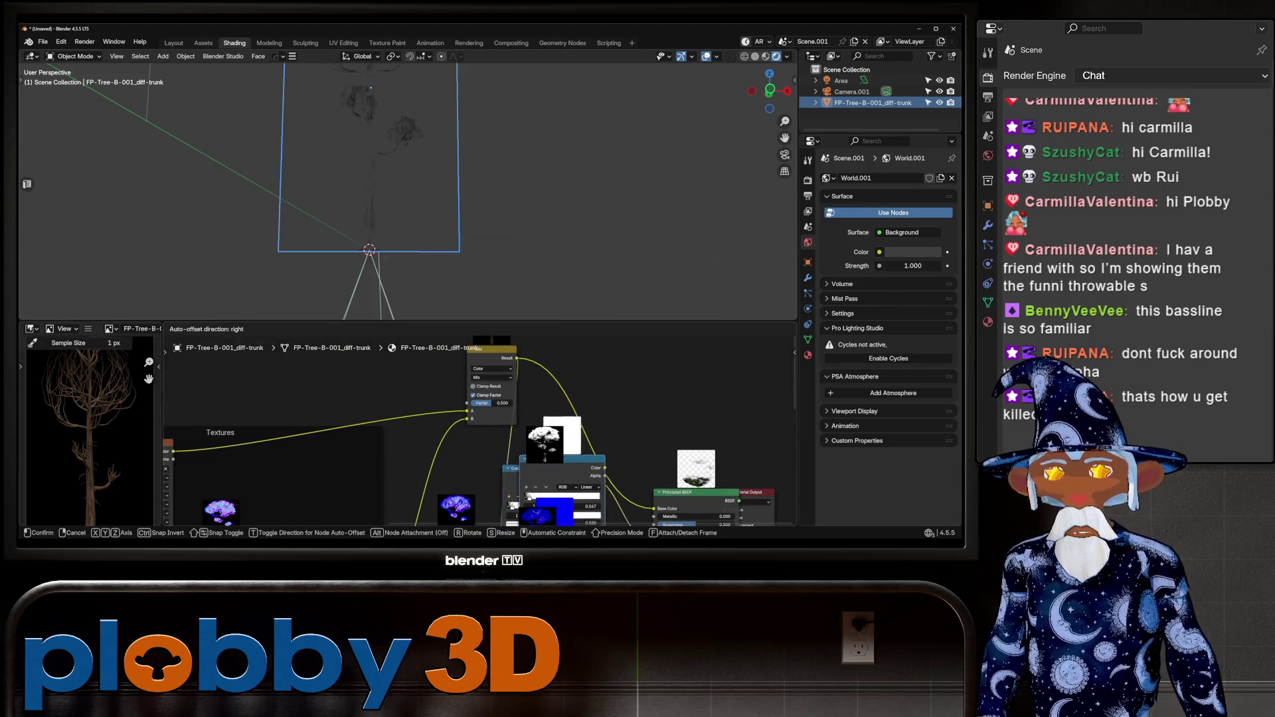
Place the duplicated Color Ramp, delete the extra Normal Map, and insert the ramp into the link.
{"action": "left_click", "coordinate": [399, 504]}
{"action": "scroll", "coordinate": [424, 437], "scroll_direction": "down", "scroll_amount": 2}
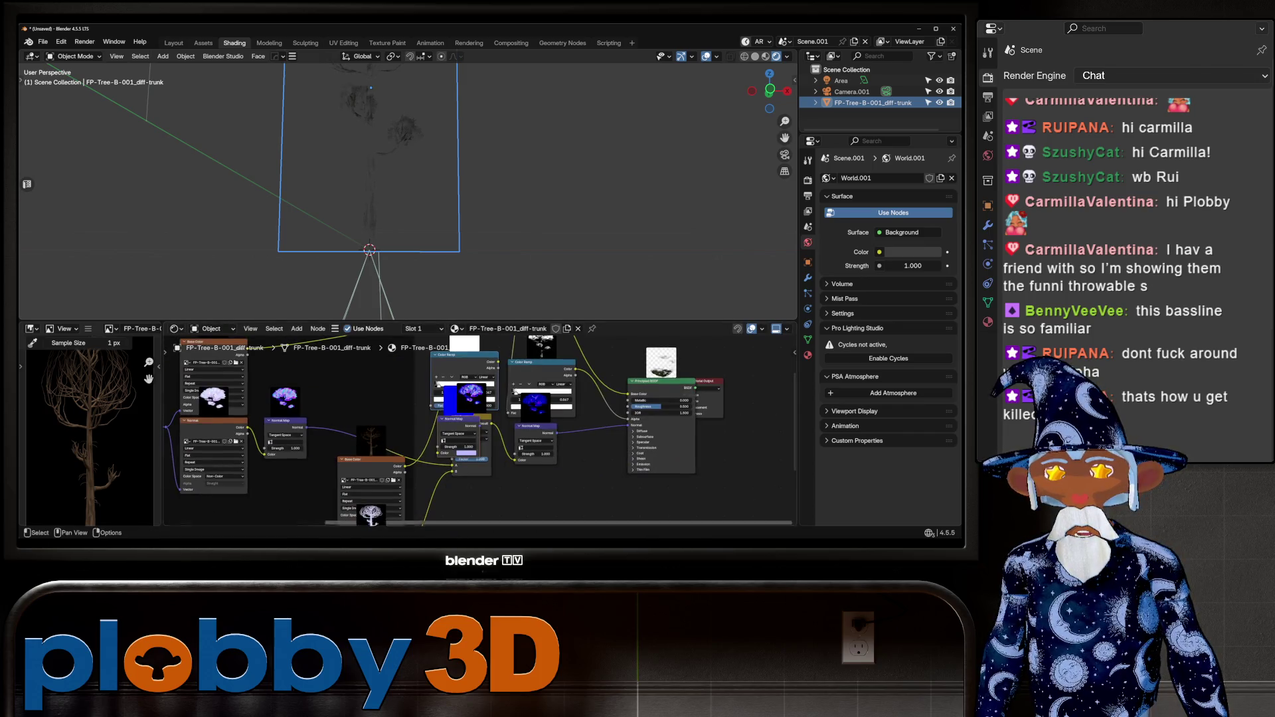
{"action": "key", "text": "g"}
{"action": "left_click", "coordinate": [433, 436]}
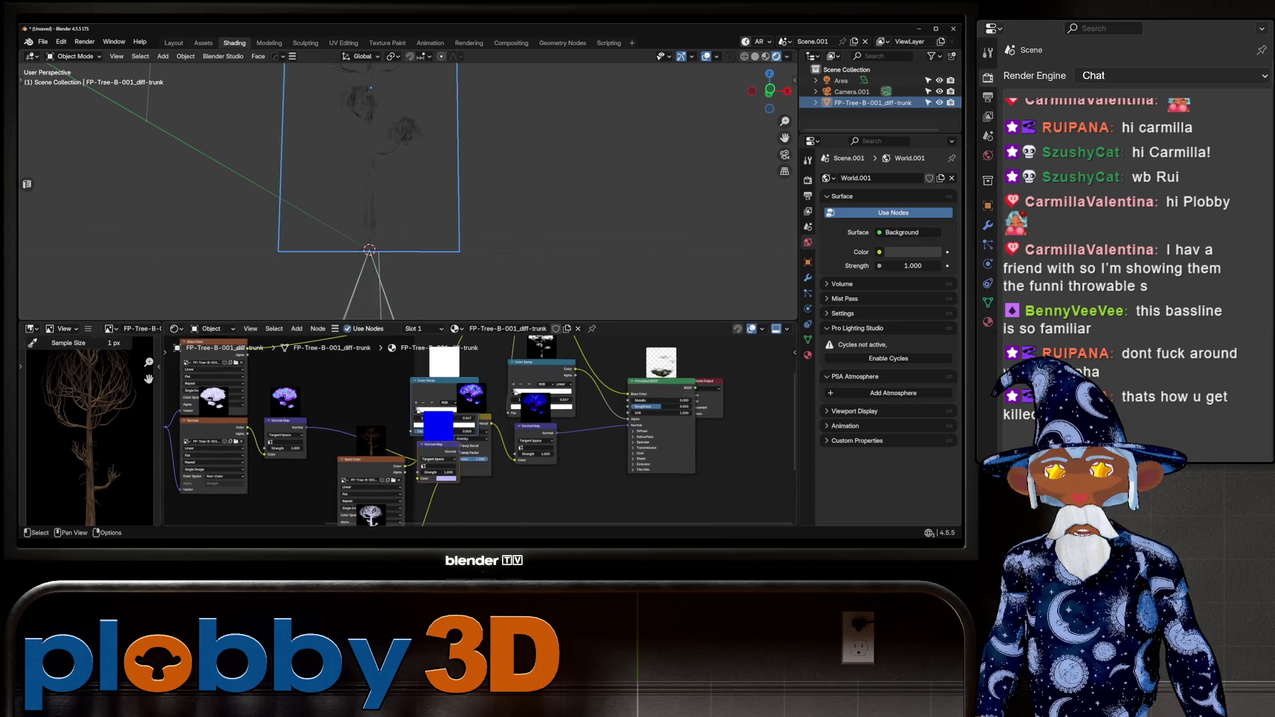
{"action": "key", "text": "x"}
{"action": "left_click_drag", "start_coordinate": [419, 410], "coordinate": [427, 399]}
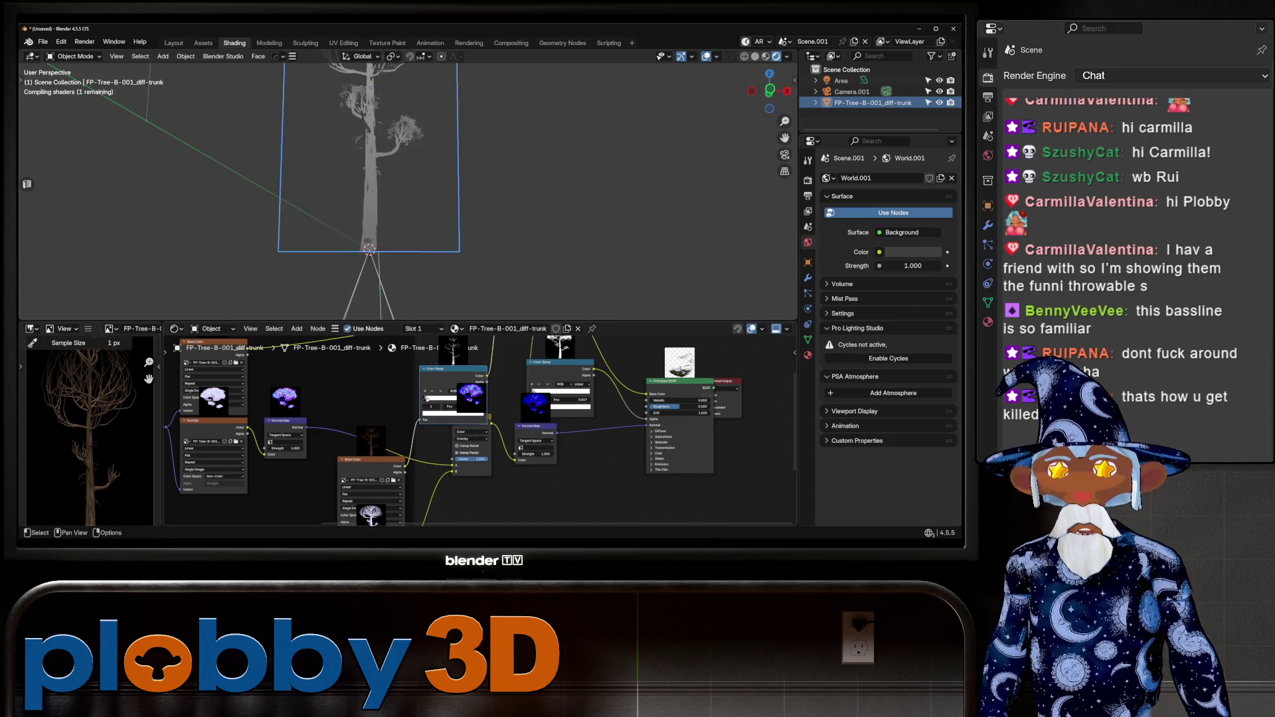
Shift the second Color Ramp node left and set the Mix factor to 0.
{"action": "scroll", "coordinate": [408, 193], "scroll_direction": "up", "scroll_amount": 4}
{"action": "mouse_move", "coordinate": [408, 193]}
{"action": "middle_mouse_down"}
{"action": "mouse_move", "coordinate": [452, 172]}
{"action": "mouse_move", "coordinate": [425, 202]}
{"action": "middle_mouse_up"}
{"action": "scroll", "coordinate": [425, 203], "scroll_direction": "up", "scroll_amount": 3}
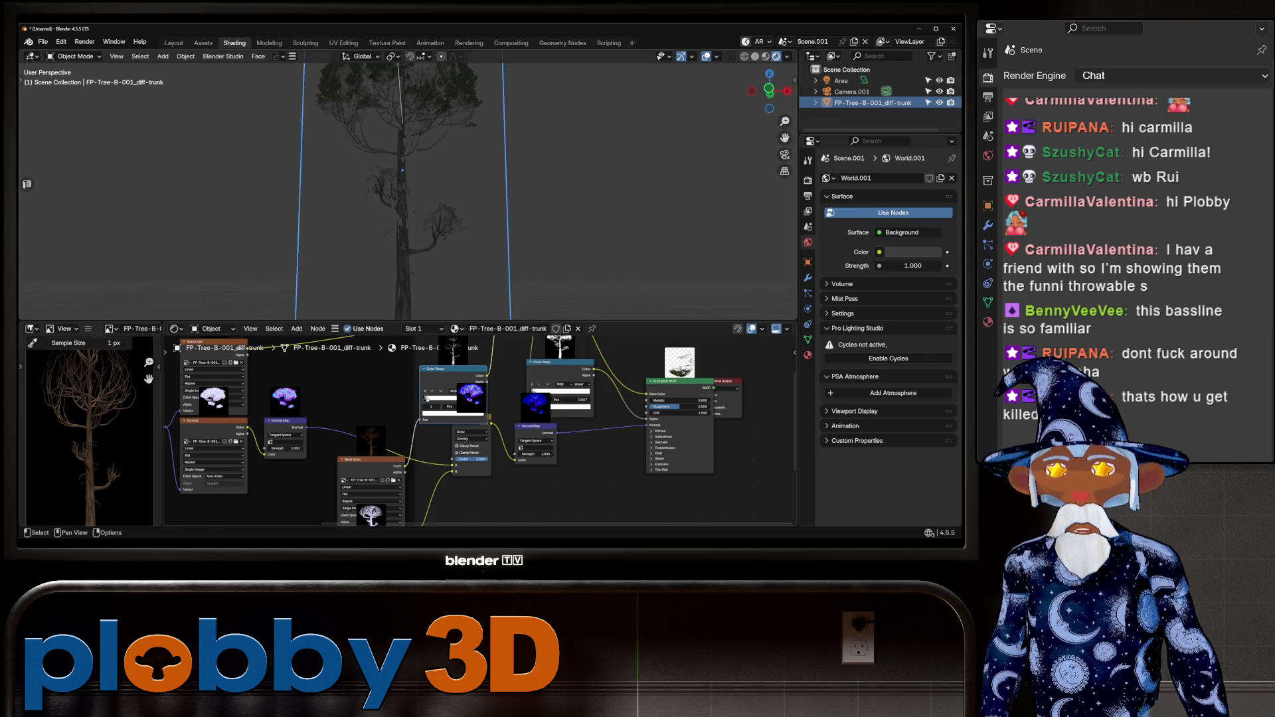
{"action": "left_click_drag", "start_coordinate": [427, 398], "coordinate": [390, 396]}
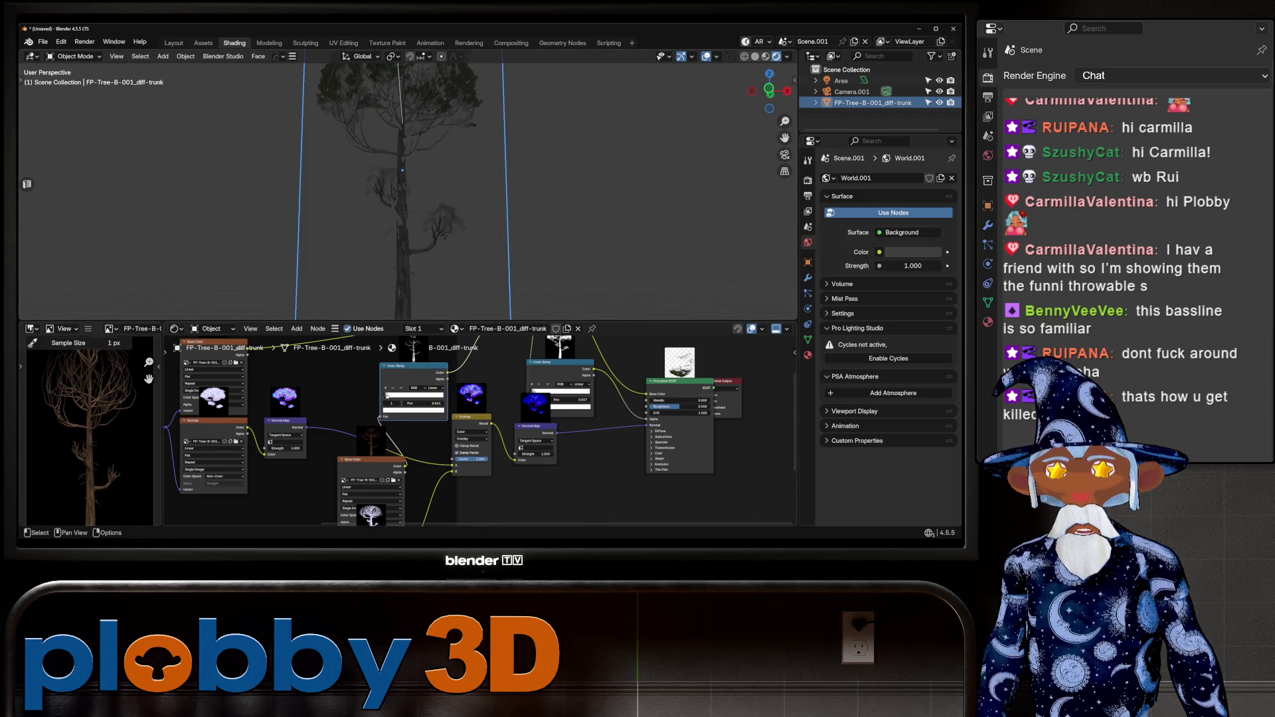
{"action": "middle_click_drag", "start_coordinate": [387, 396], "coordinate": [359, 472]}
{"action": "mouse_move", "coordinate": [500, 380]}
{"action": "left_mouse_down"}
{"action": "mouse_move", "coordinate": [472, 380]}
{"action": "mouse_move", "coordinate": [487, 380]}
{"action": "left_mouse_up"}
{"action": "scroll", "coordinate": [465, 432], "scroll_direction": "up", "scroll_amount": 2}
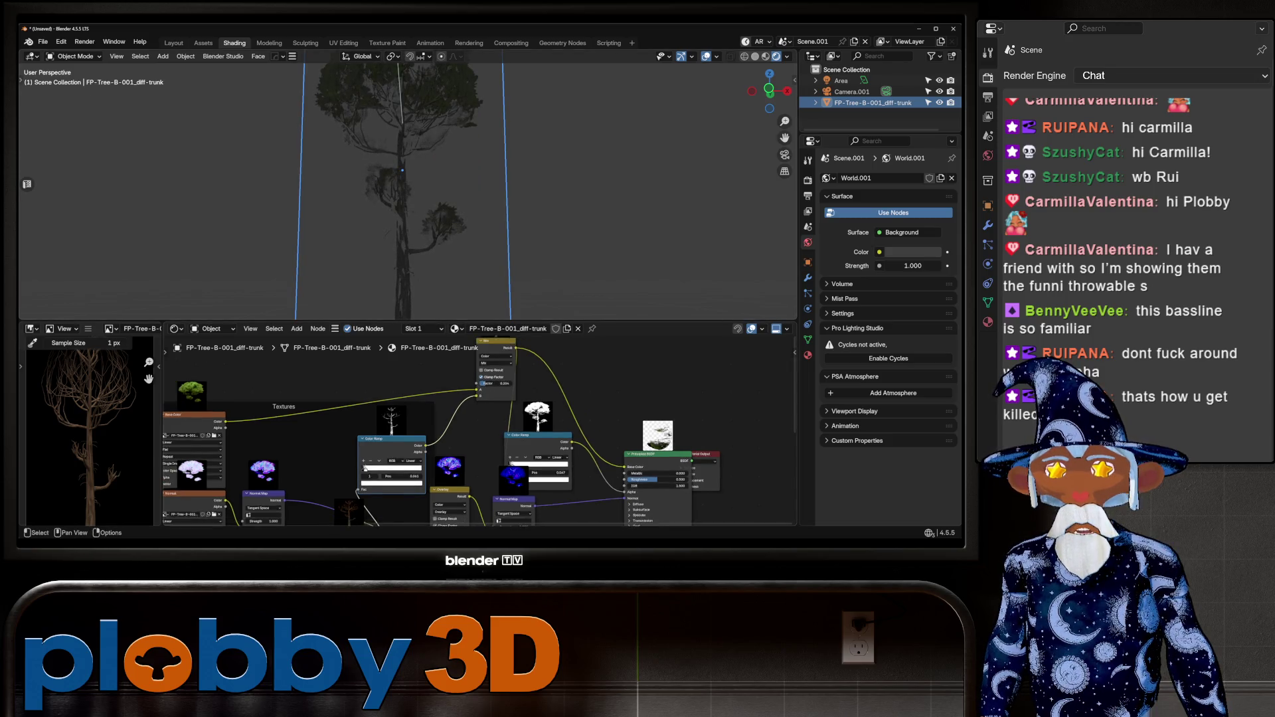
Set the second Color Ramp to Constant interpolation and slide its stop right to tighten the cutout.
{"action": "scroll", "coordinate": [385, 451], "scroll_direction": "up", "scroll_amount": 2}
{"action": "left_click", "coordinate": [427, 458]}
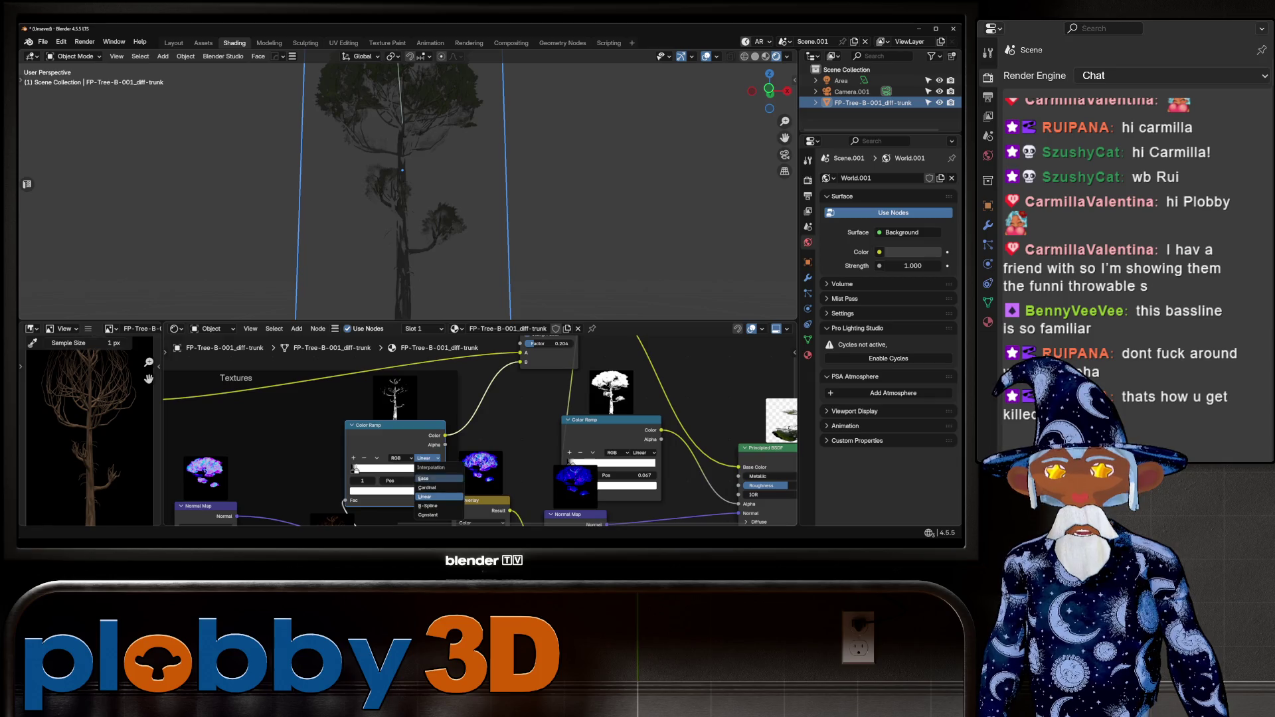
{"action": "left_click", "coordinate": [428, 515]}
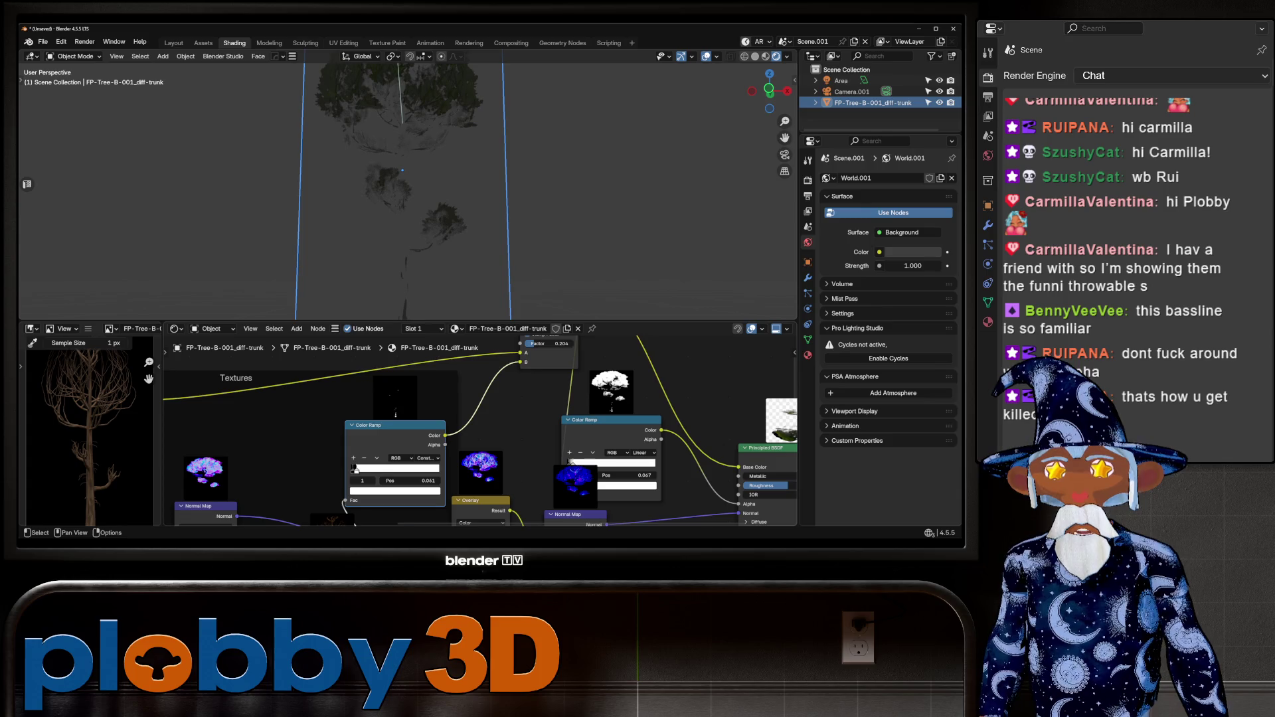
{"action": "key", "text": "g"}
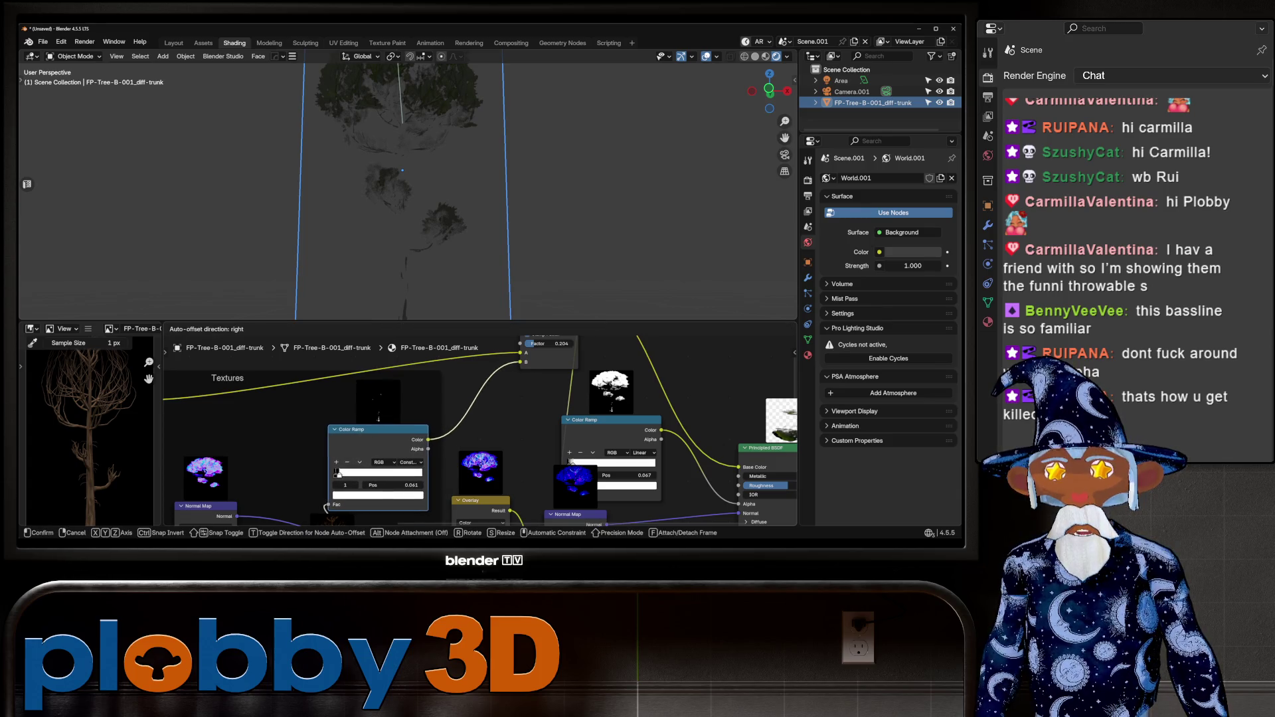
{"action": "key", "text": "Return"}
{"action": "key", "text": "Return"}
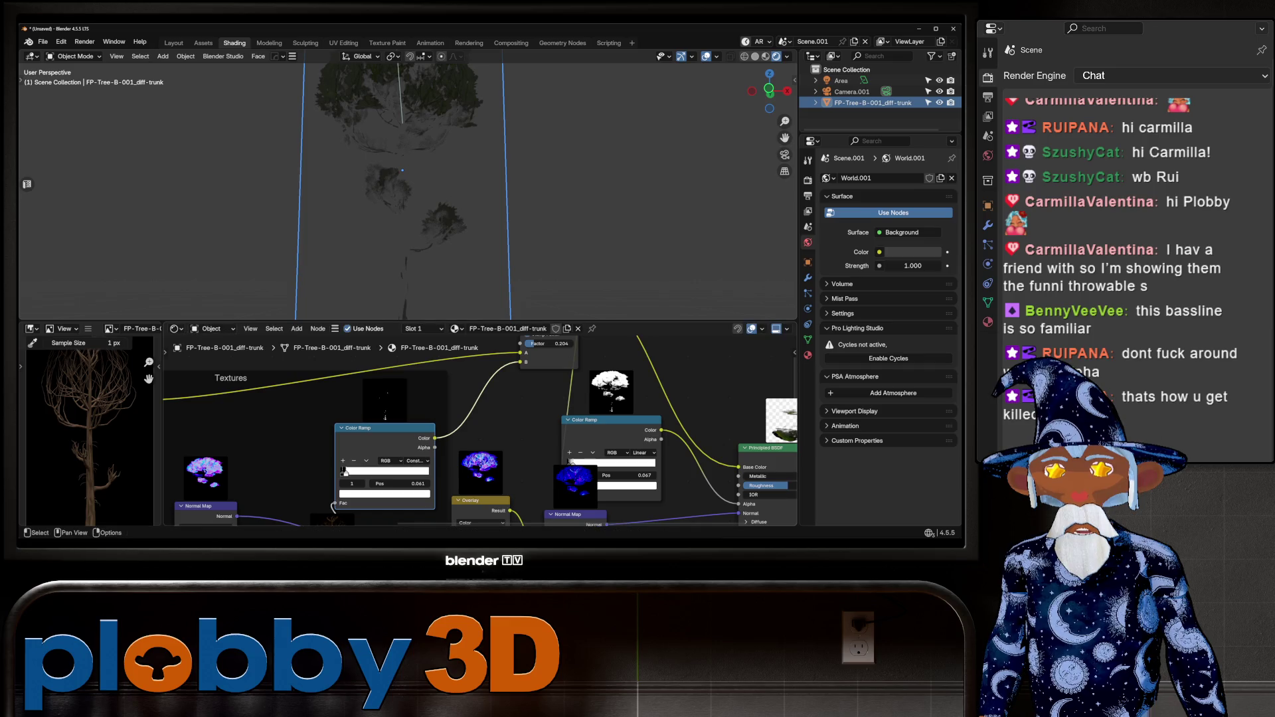
{"action": "left_click_drag", "start_coordinate": [344, 473], "coordinate": [343, 472]}
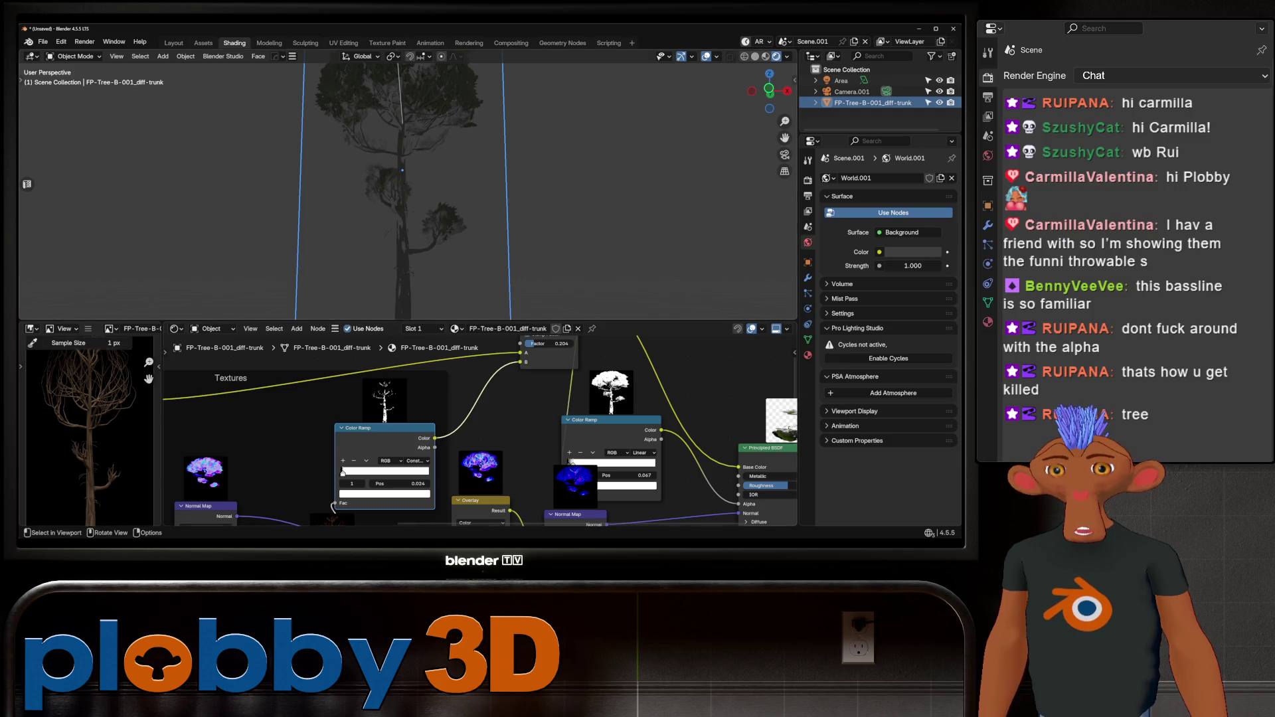
{"action": "middle_click_drag", "start_coordinate": [398, 199], "coordinate": [472, 193]}
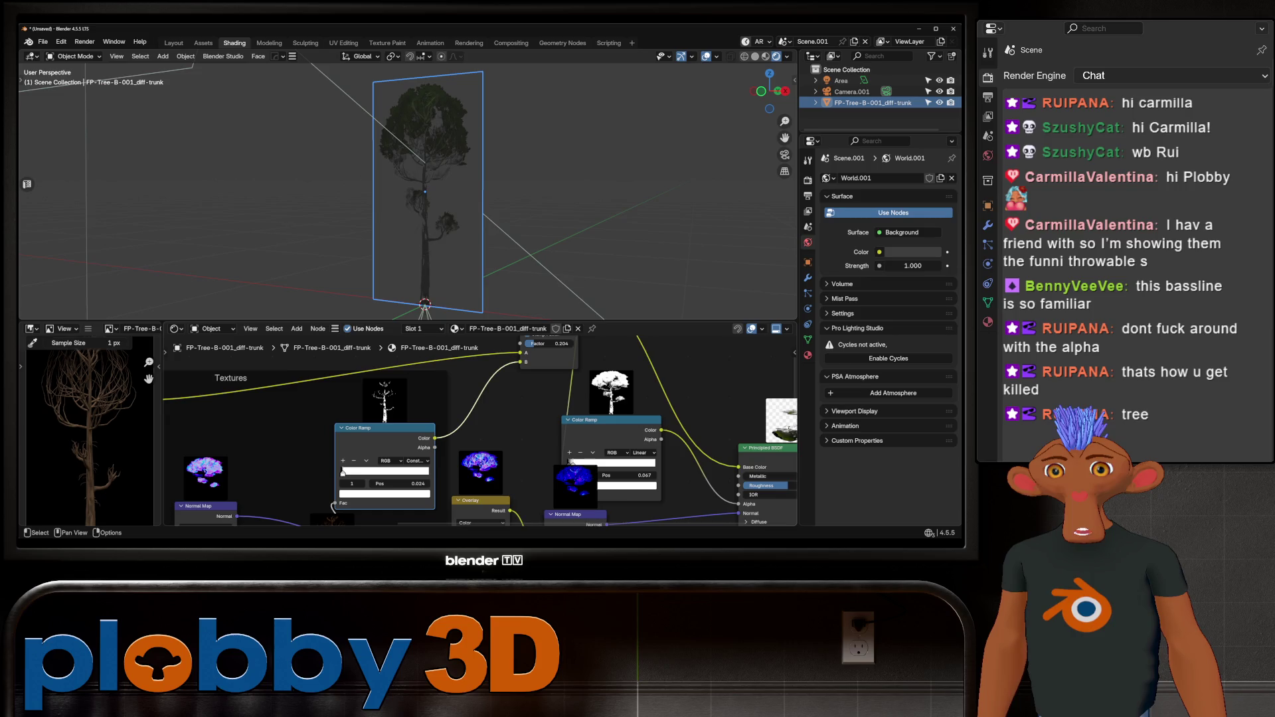
Raise the dark ramp stop's value to 0.030 and switch to the Layout workspace.
{"action": "left_click", "coordinate": [384, 494]}
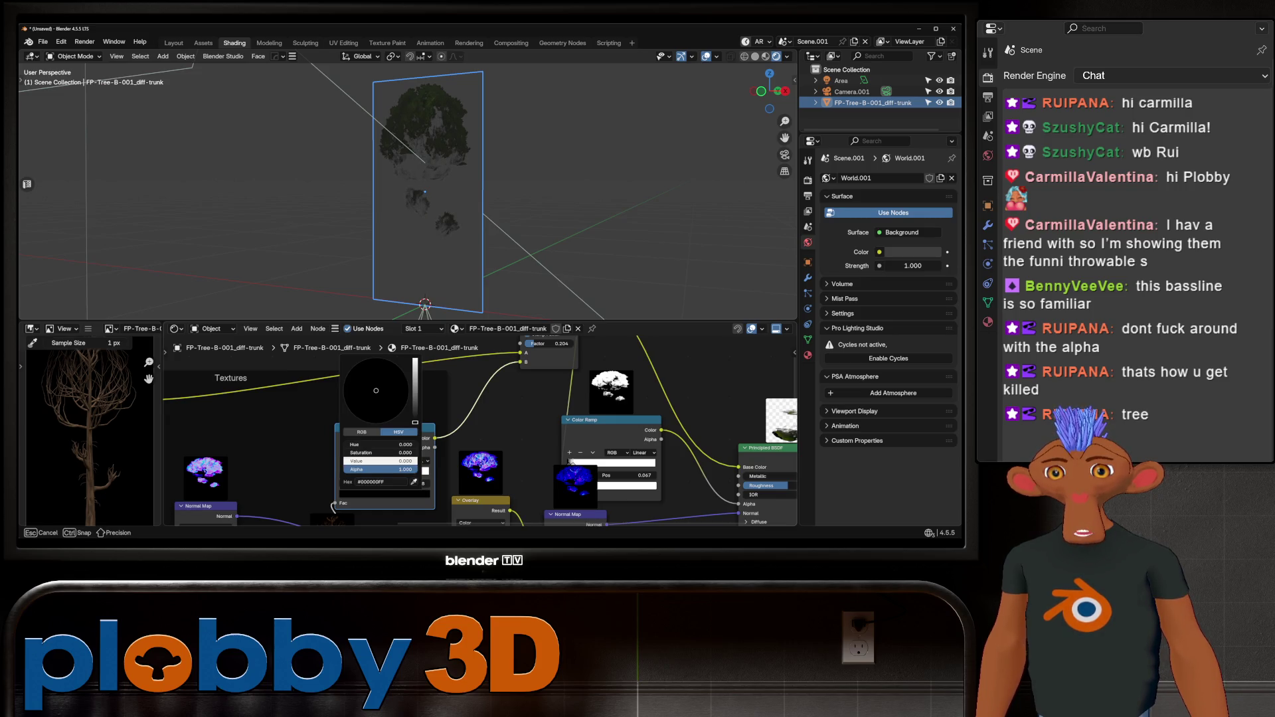
{"action": "left_click_drag", "start_coordinate": [379, 461], "coordinate": [386, 461]}
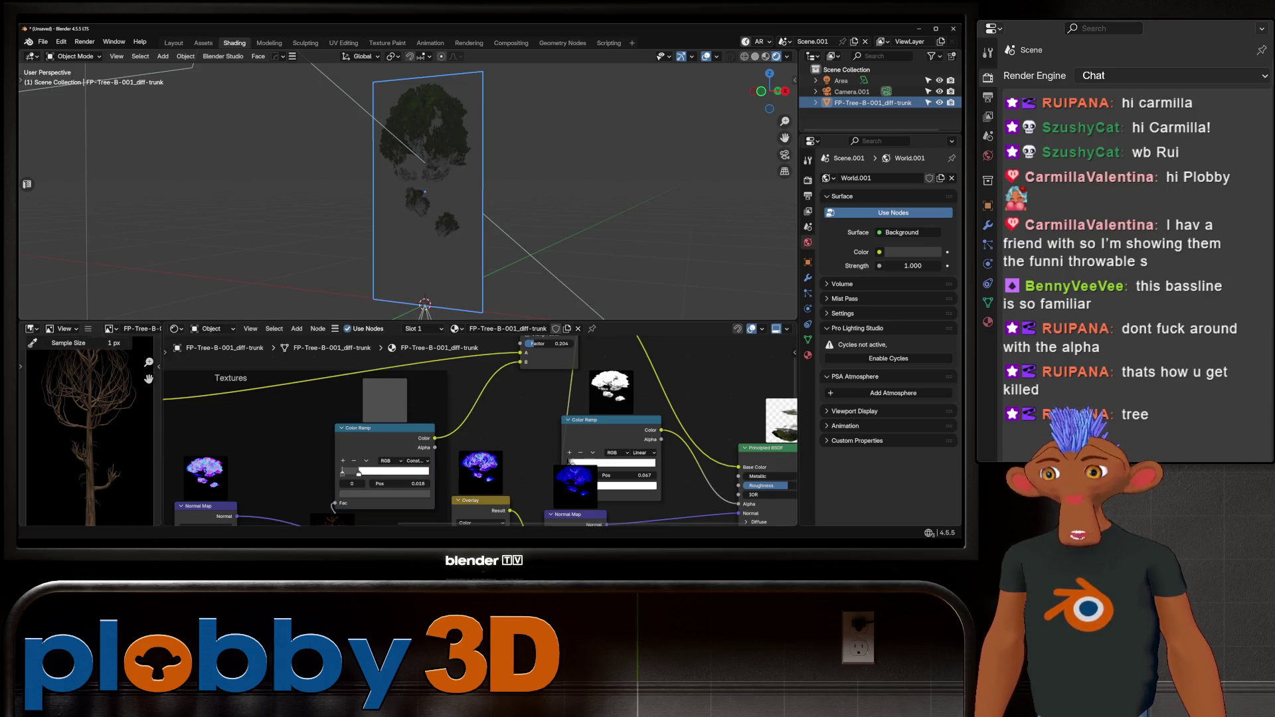
{"action": "mouse_move", "coordinate": [425, 193]}
{"action": "middle_mouse_down"}
{"action": "mouse_move", "coordinate": [345, 172]}
{"action": "mouse_move", "coordinate": [388, 187]}
{"action": "middle_mouse_up"}
{"action": "scroll", "coordinate": [345, 173], "scroll_direction": "up", "scroll_amount": 3}
{"action": "scroll", "coordinate": [408, 192], "scroll_direction": "down", "scroll_amount": 4}
{"action": "key", "text": "ctrl+Page_Up"}
{"action": "key", "text": "ctrl+Page_Up"}
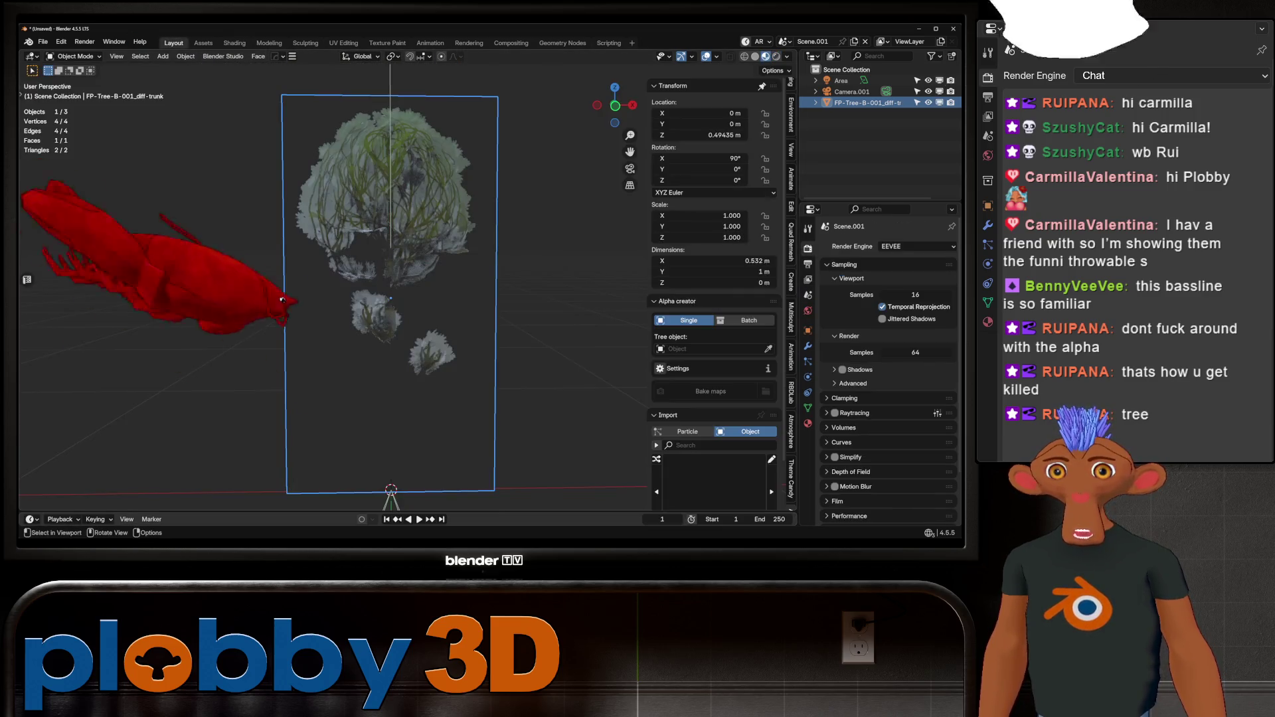
Delete the tree plane, retry the Alpha Trees import, then close Blender choosing Don't Save.
{"action": "key", "text": "Delete"}
{"action": "middle_click_drag", "start_coordinate": [399, 199], "coordinate": [201, 126]}
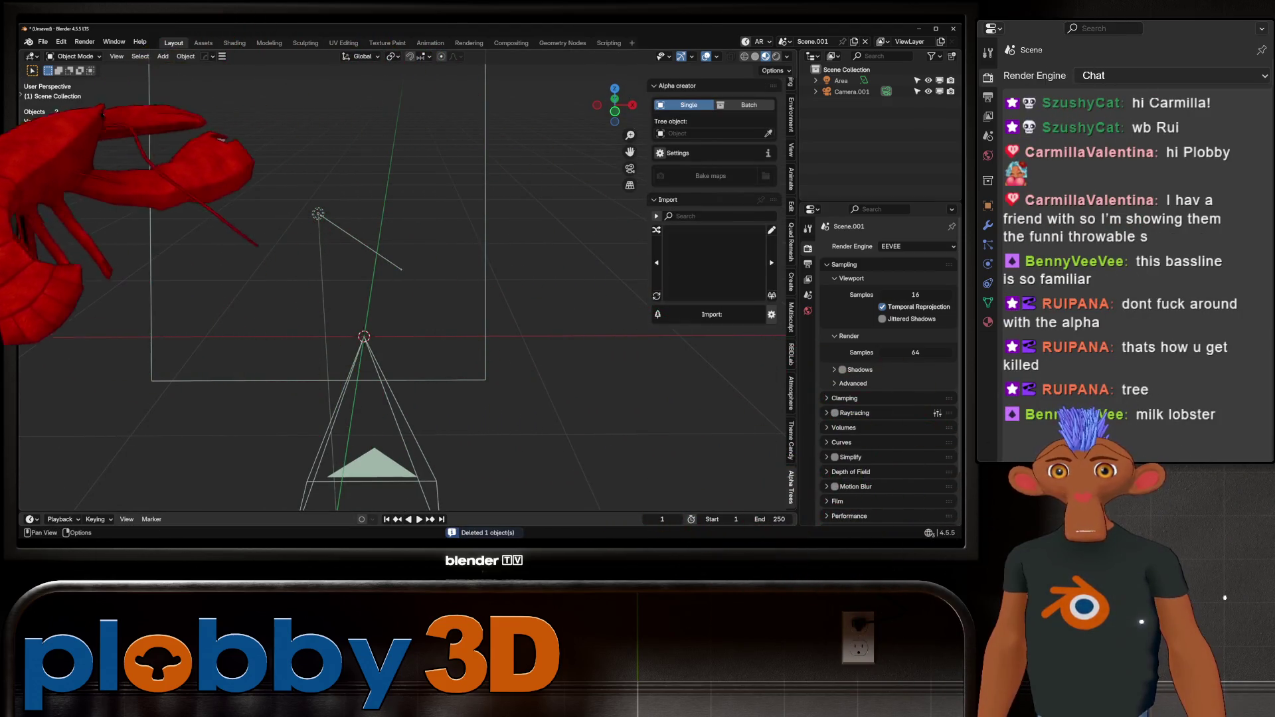
{"action": "left_click", "coordinate": [712, 314]}
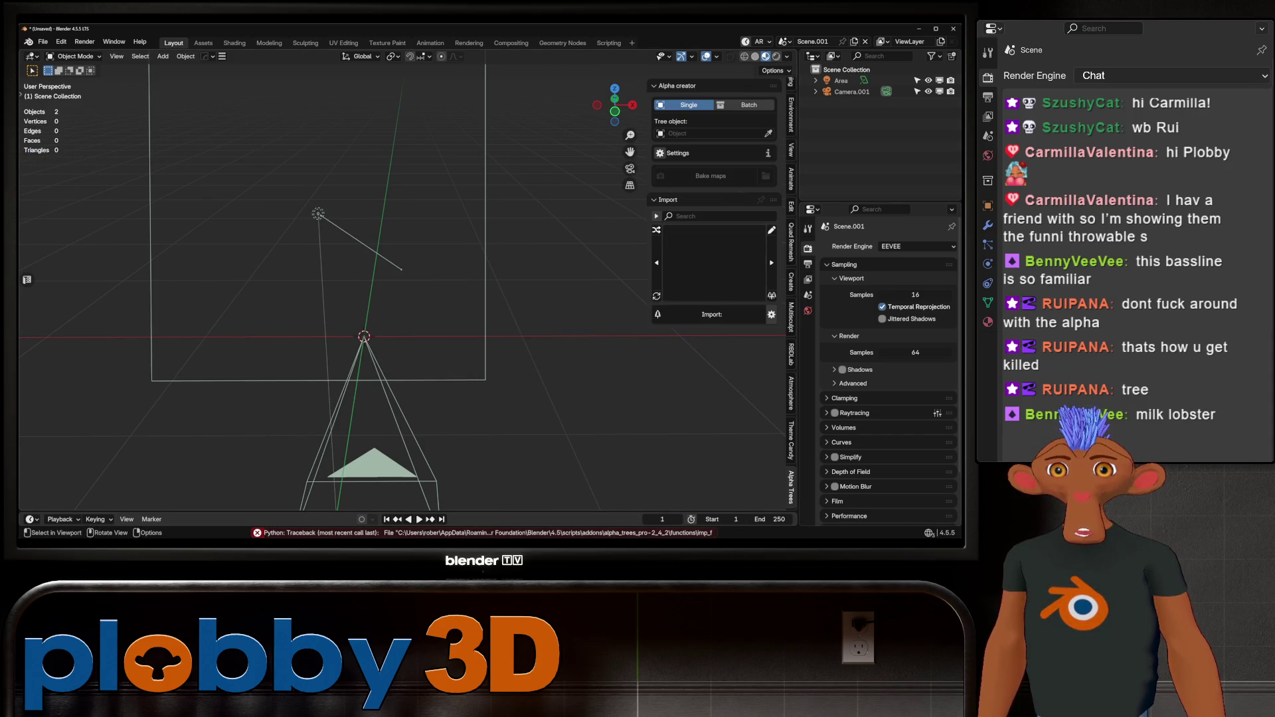
{"action": "left_click", "coordinate": [656, 296]}
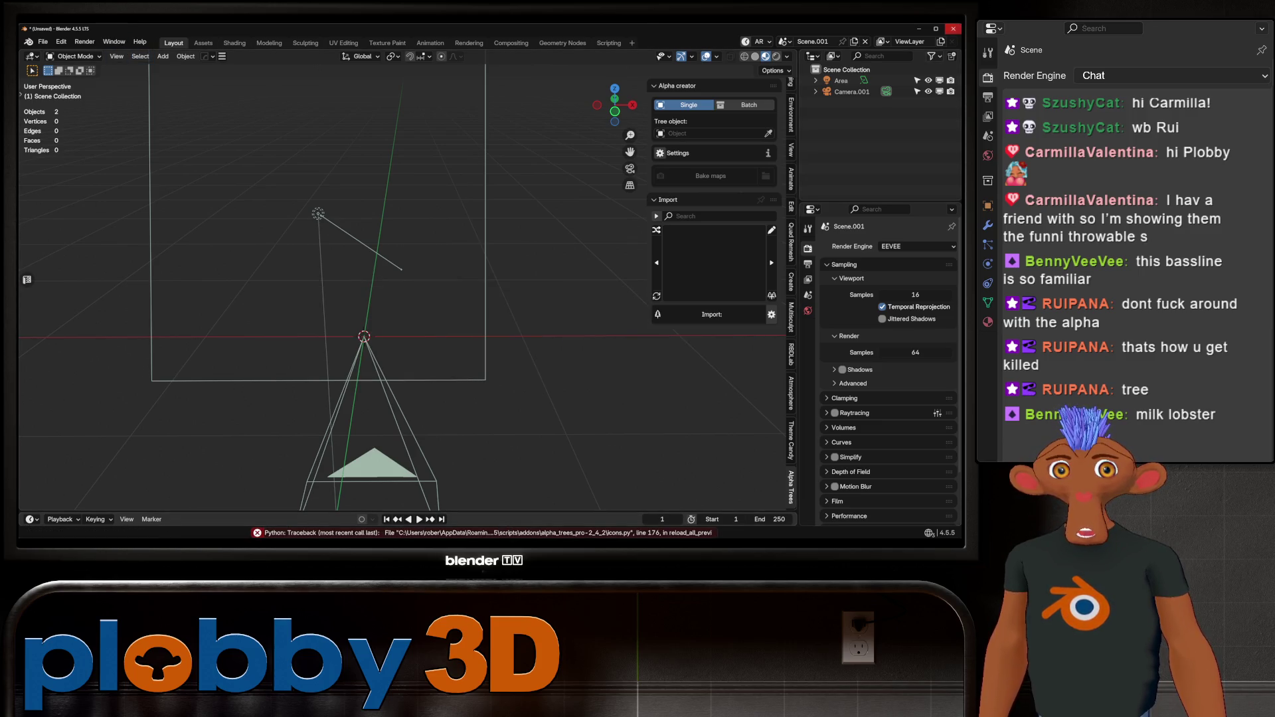
{"action": "left_click", "coordinate": [954, 28]}
{"action": "left_click", "coordinate": [504, 303]}
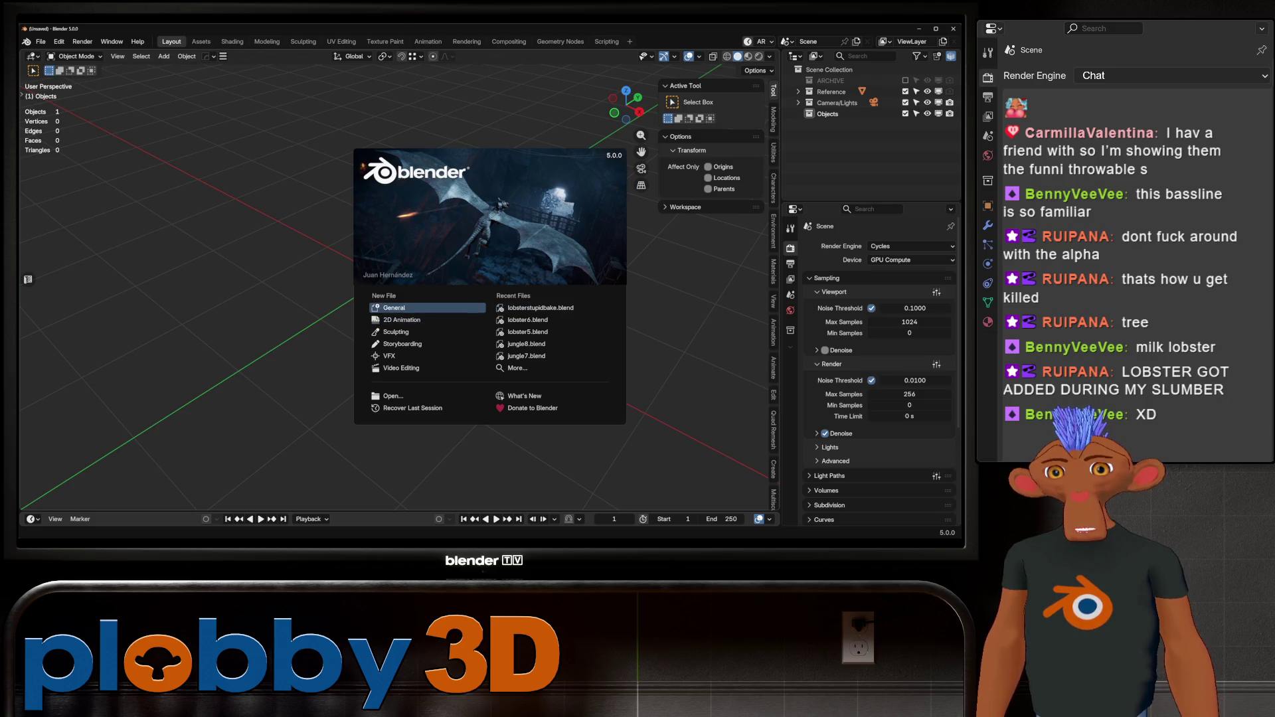
Dismiss the splash screen and bring up the Alpha Trees add-on panels in the viewport.
{"action": "key", "text": "Escape"}
{"action": "middle_click_drag", "start_coordinate": [386, 277], "coordinate": [481, 329], "text": "shift"}
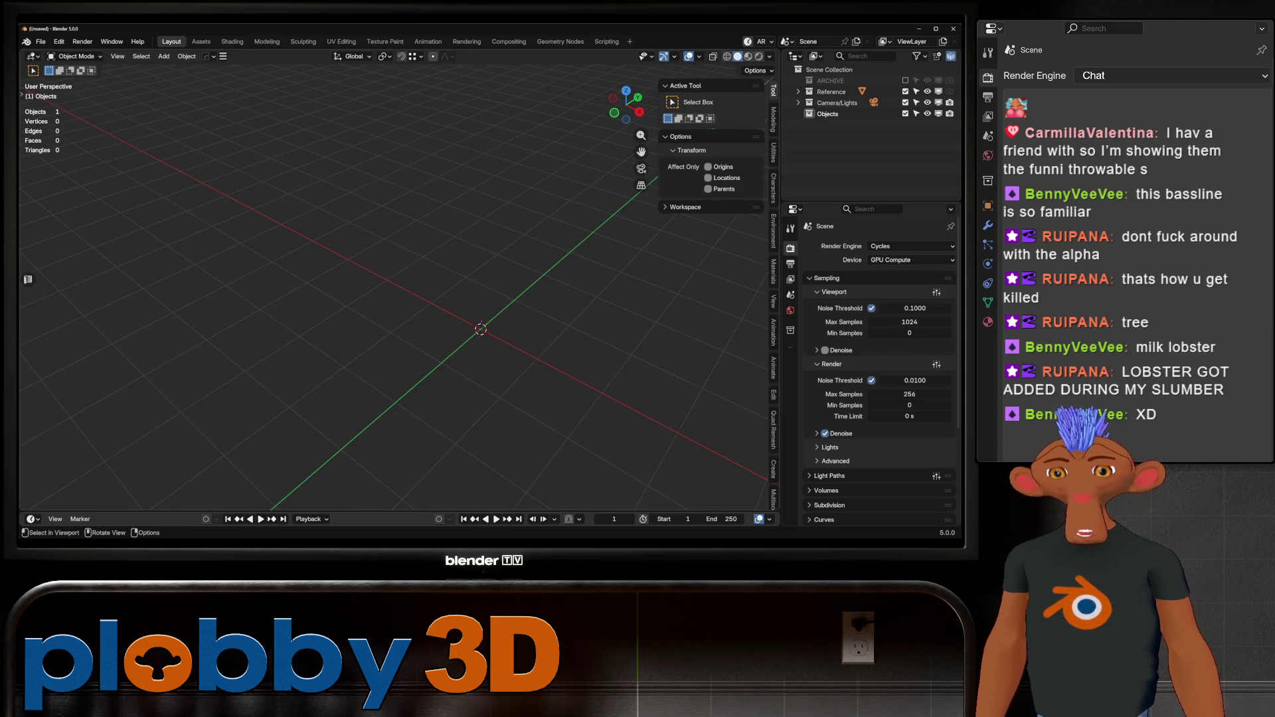
{"action": "left_click", "coordinate": [773, 488]}
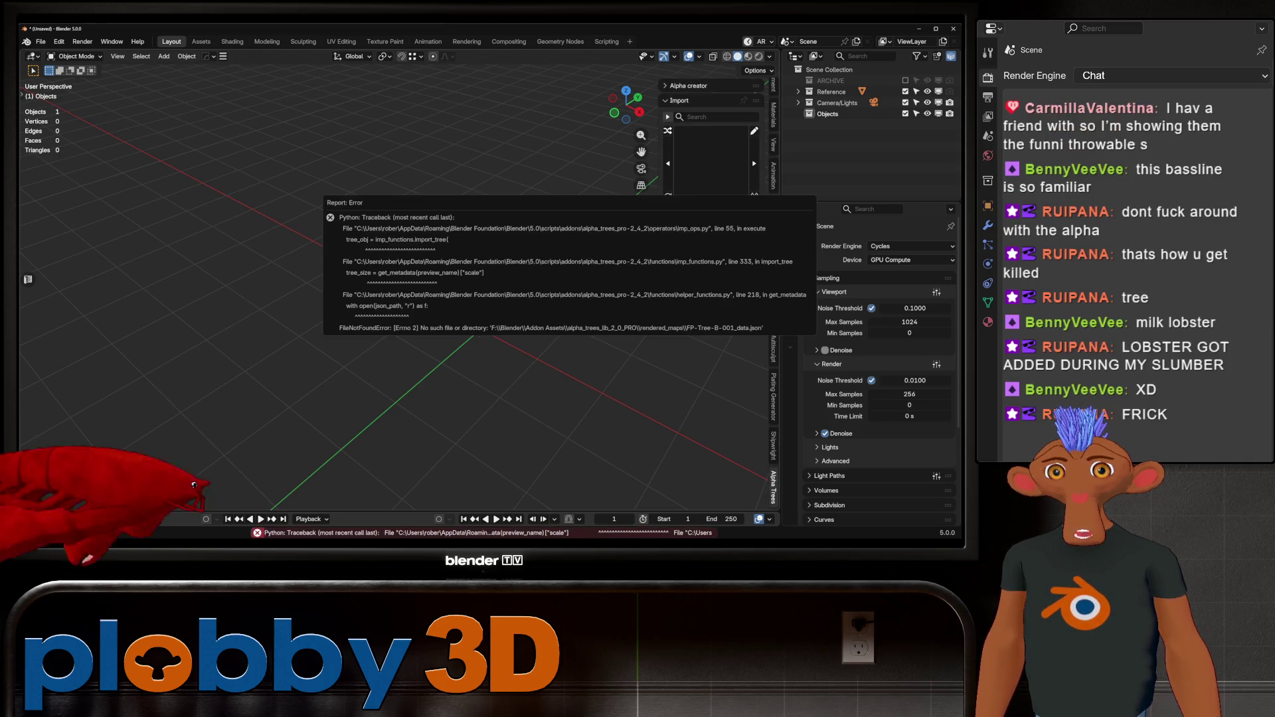
{"action": "middle_click_drag", "start_coordinate": [398, 298], "coordinate": [439, 279]}
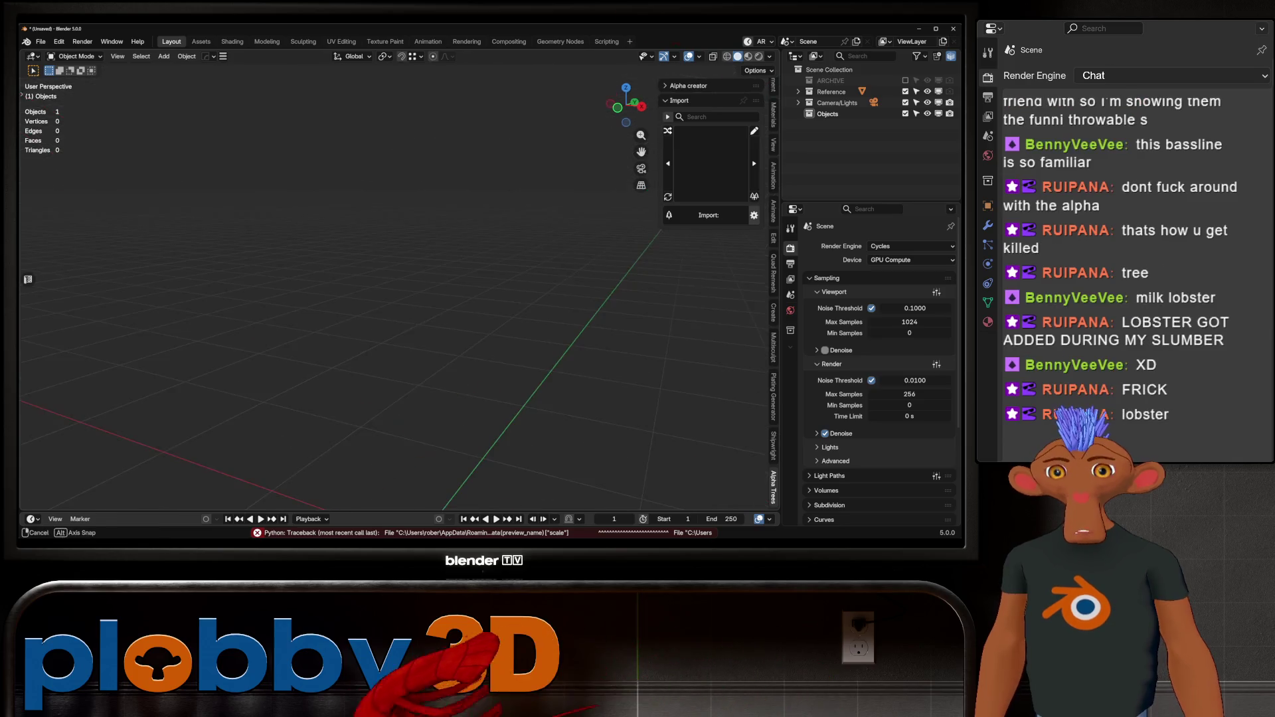
Open Preferences to the Add-ons section and show the Alpha Trees Pro basic settings.
{"action": "left_click", "coordinate": [59, 42]}
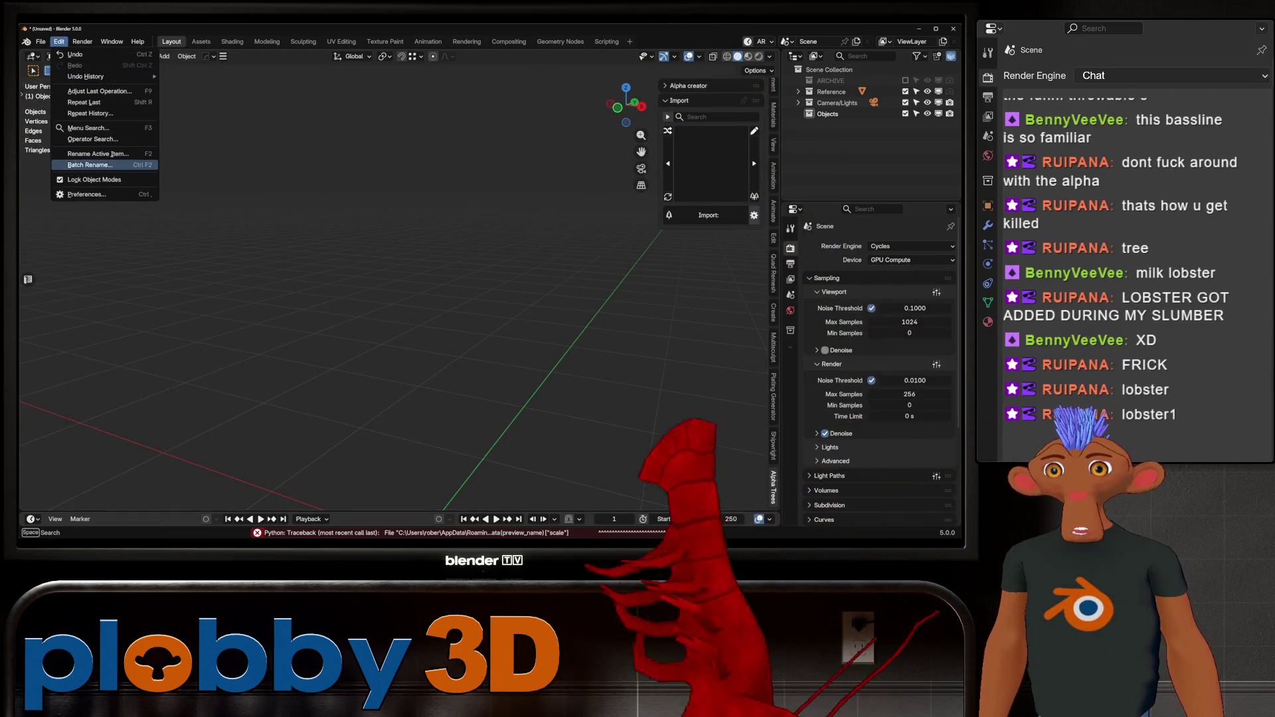
{"action": "left_click", "coordinate": [76, 189]}
{"action": "left_click", "coordinate": [138, 253]}
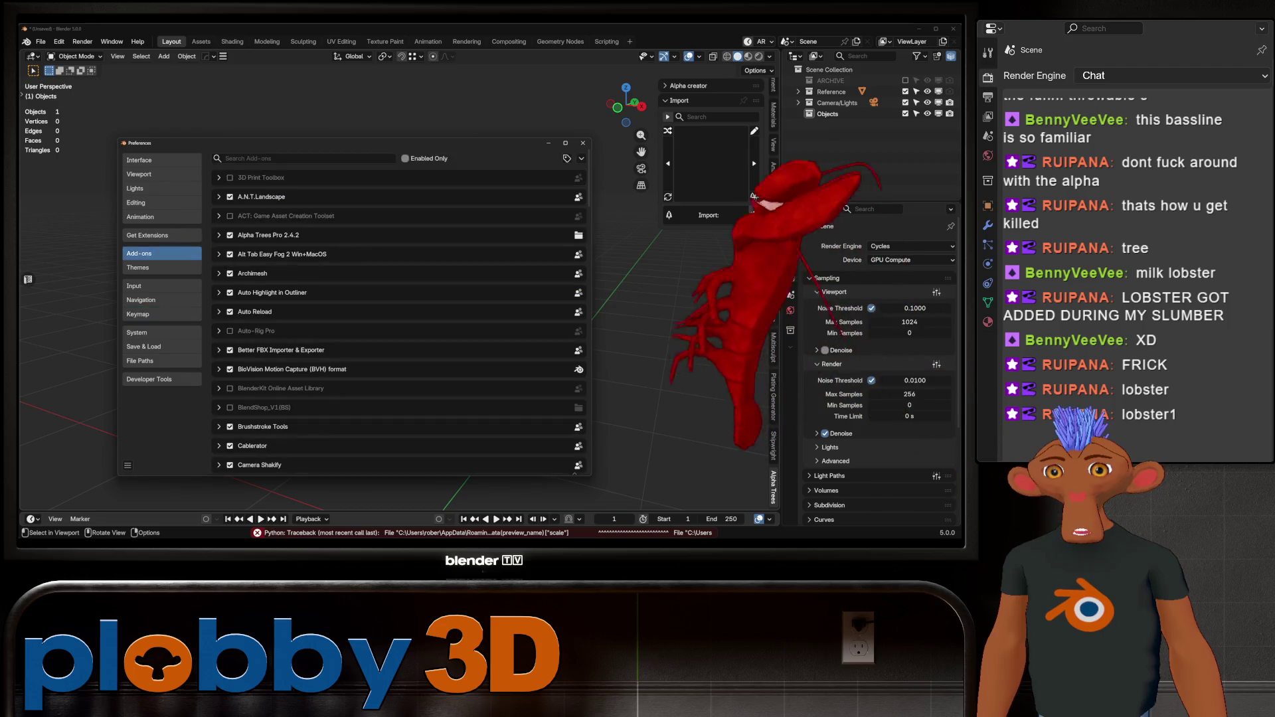
{"action": "scroll", "coordinate": [399, 306], "scroll_direction": "down", "scroll_amount": 3}
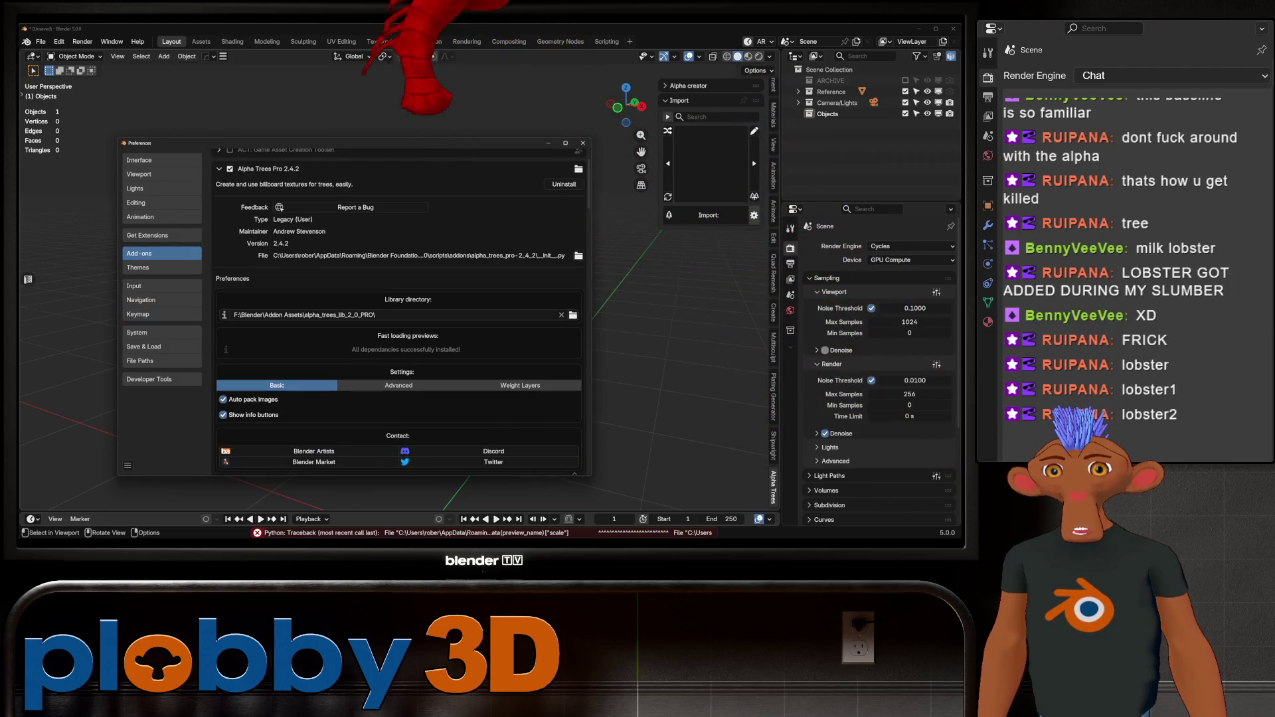
{"action": "scroll", "coordinate": [398, 312], "scroll_direction": "down", "scroll_amount": 4}
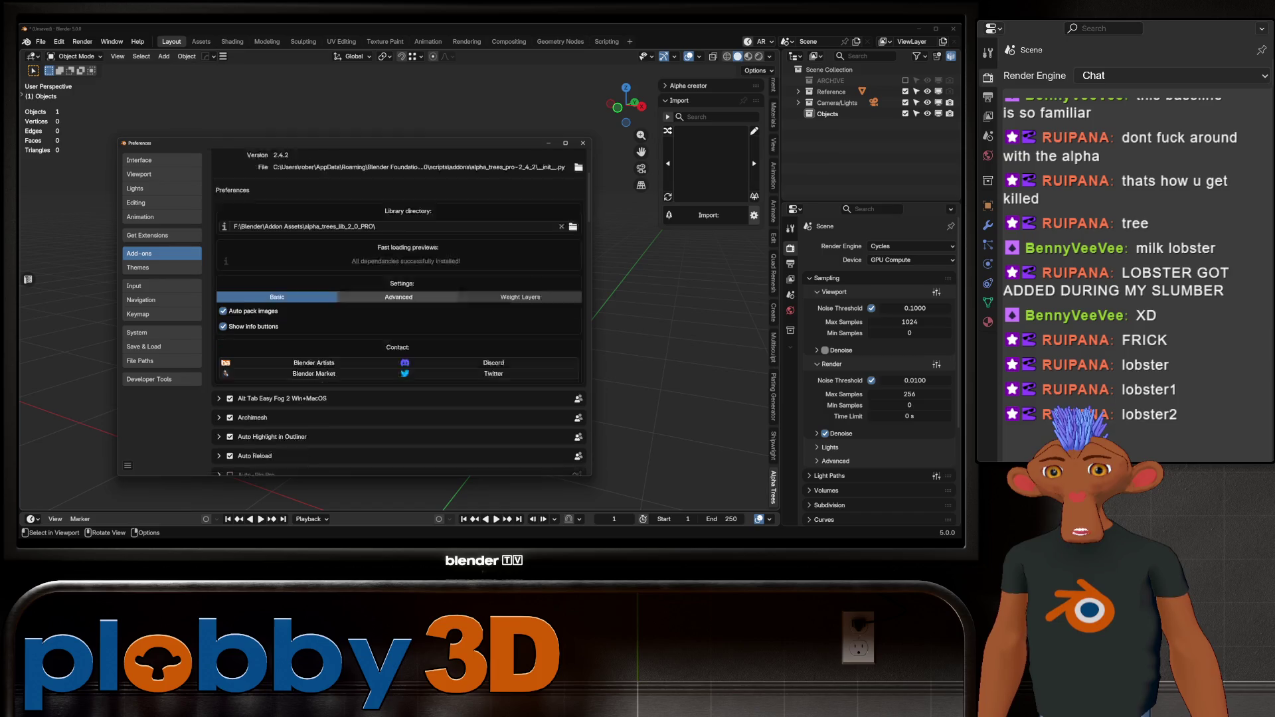
{"action": "scroll", "coordinate": [399, 313], "scroll_direction": "up", "scroll_amount": 1}
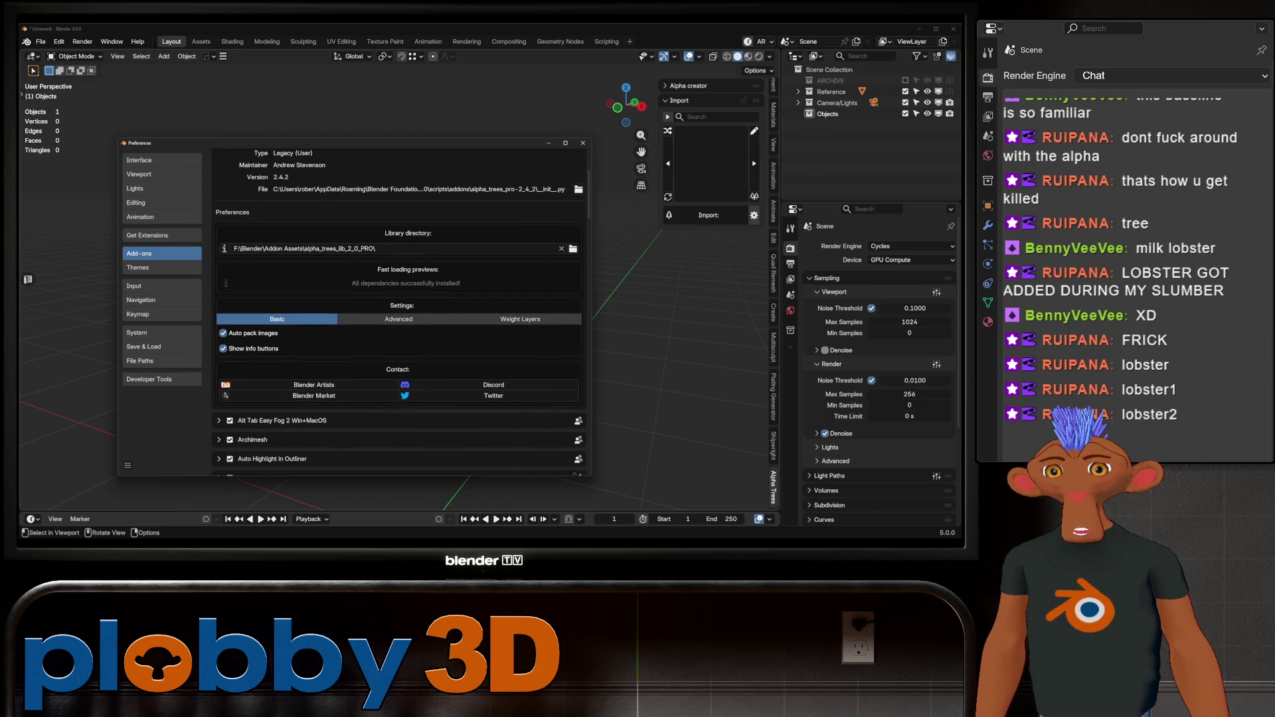
{"action": "left_click", "coordinate": [399, 319]}
{"action": "left_click", "coordinate": [277, 318]}
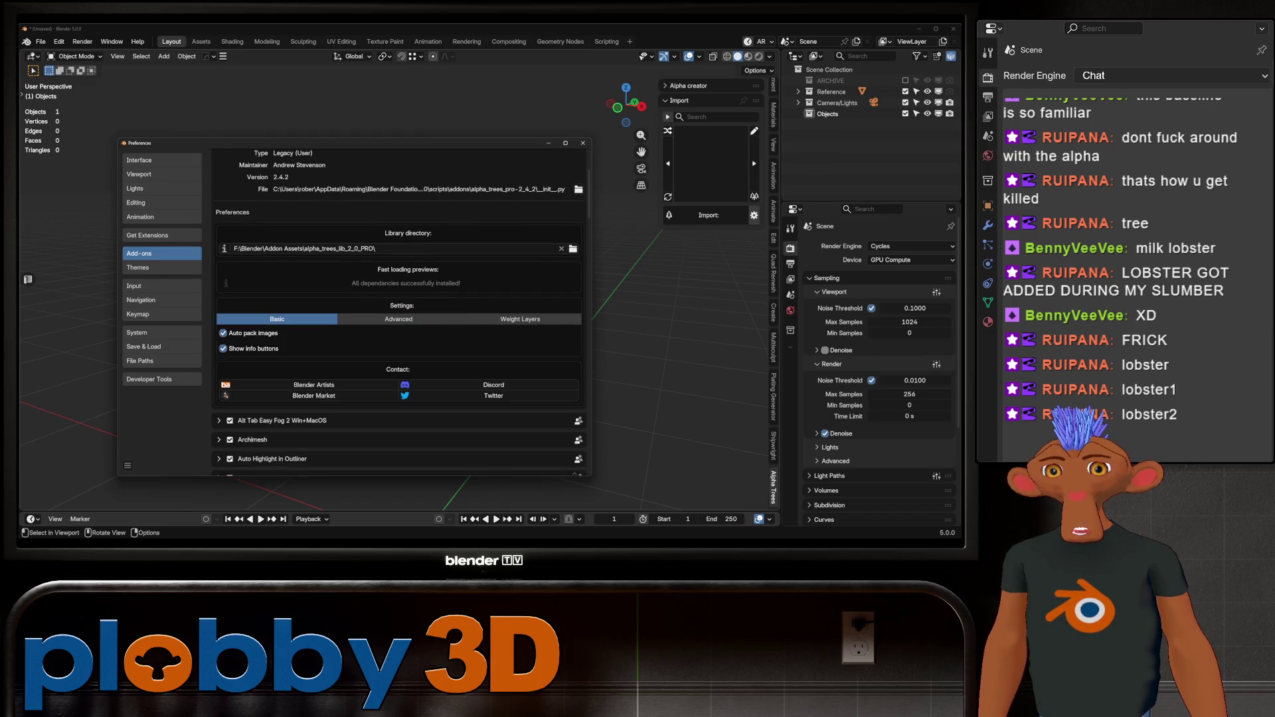
Set the library directory to alpha_trees_lib_2_0_PRO, save preferences, and open the tree gallery.
{"action": "left_click", "coordinate": [574, 248]}
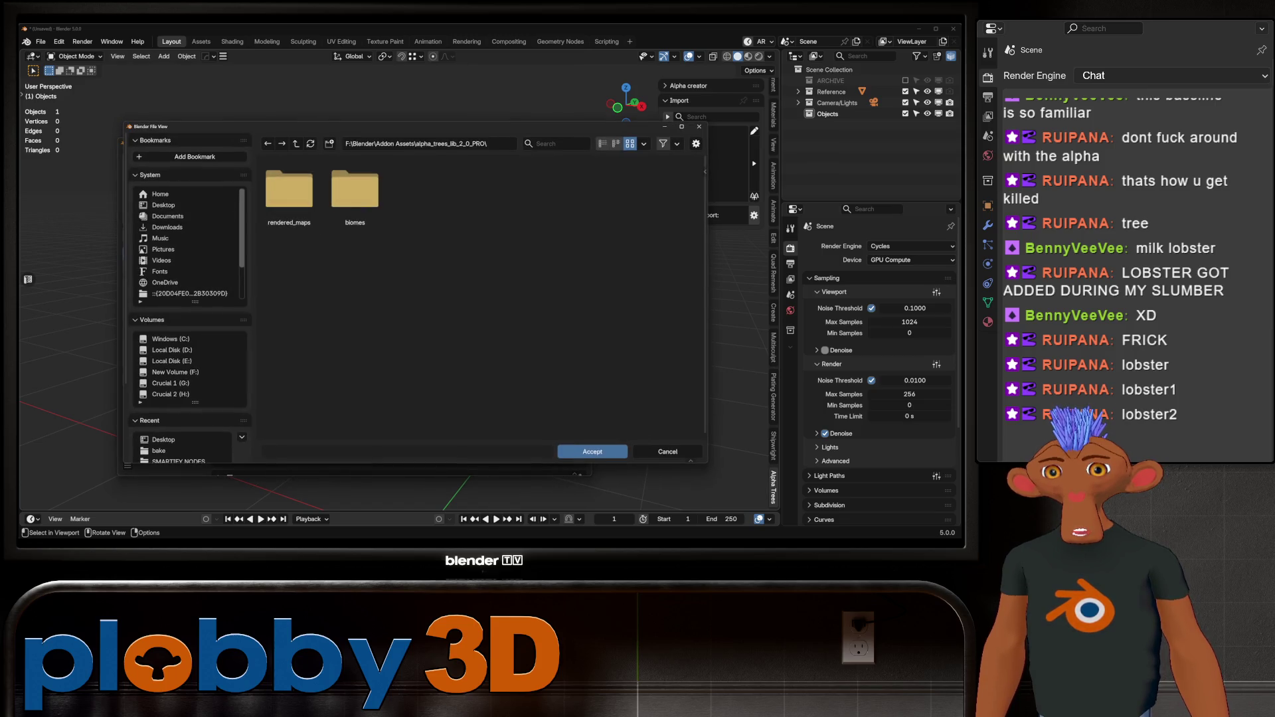
{"action": "key", "text": "Return"}
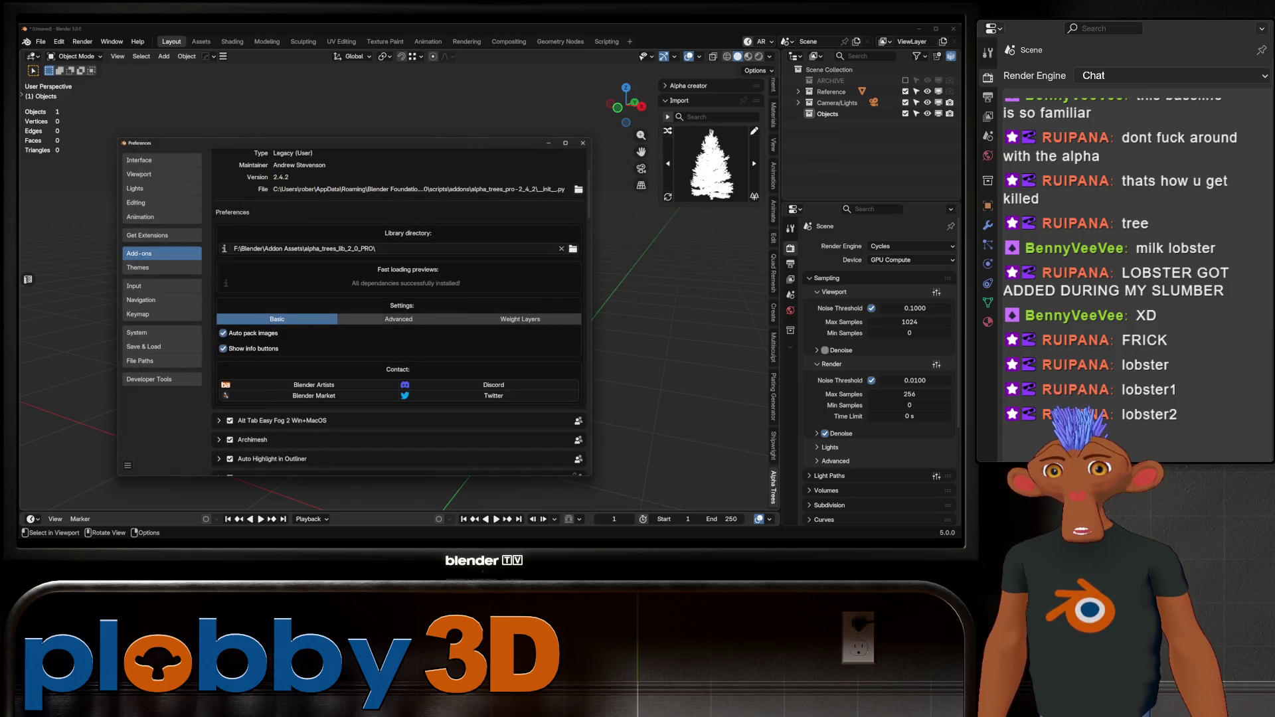
{"action": "left_click", "coordinate": [128, 466]}
{"action": "left_click", "coordinate": [159, 442]}
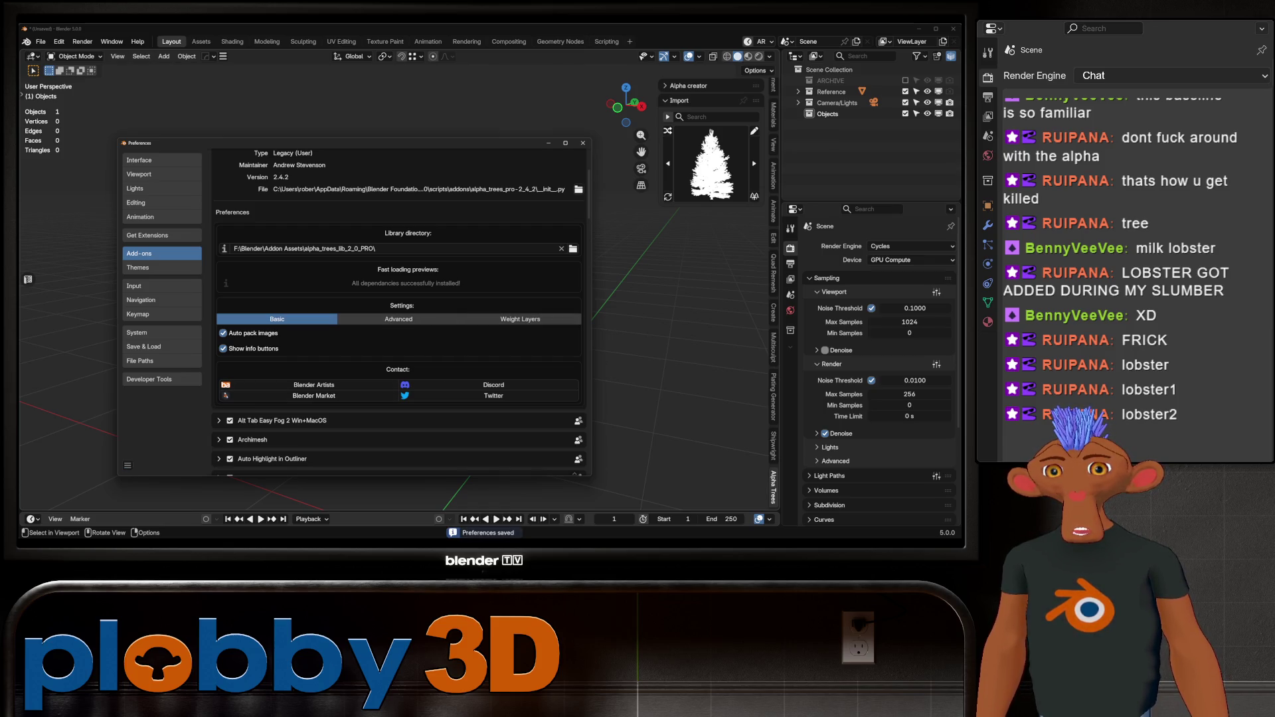
{"action": "left_click", "coordinate": [583, 142]}
{"action": "left_click", "coordinate": [710, 164]}
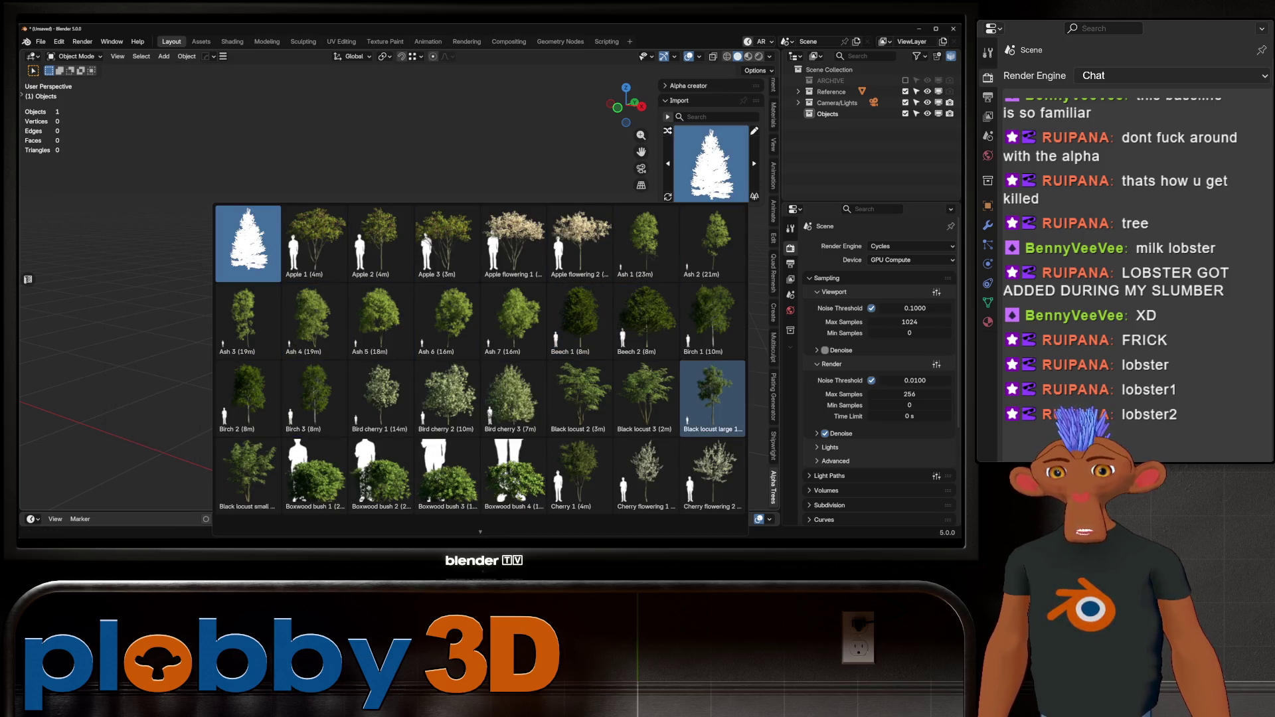
Pick FP-Tree-B-001 from the Alpha Trees gallery and import the tree card.
{"action": "scroll", "coordinate": [580, 475], "scroll_direction": "down", "scroll_amount": 3}
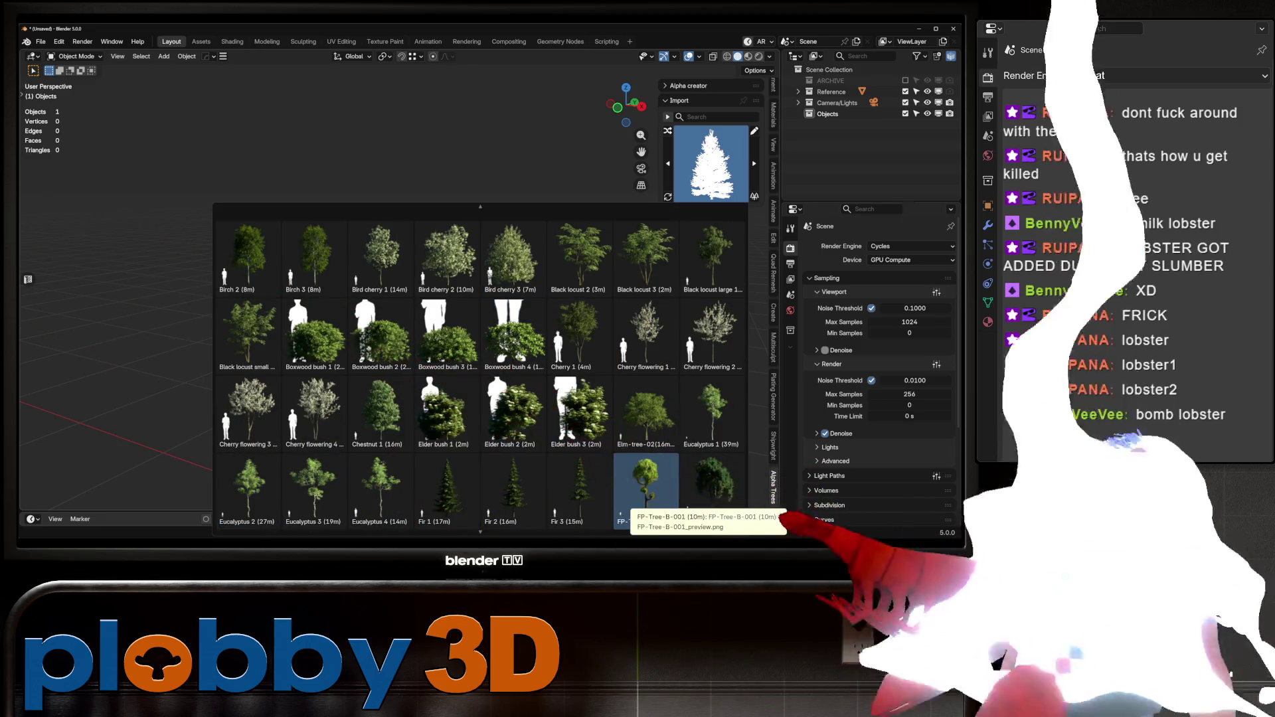
{"action": "scroll", "coordinate": [638, 501], "scroll_direction": "down", "scroll_amount": 2}
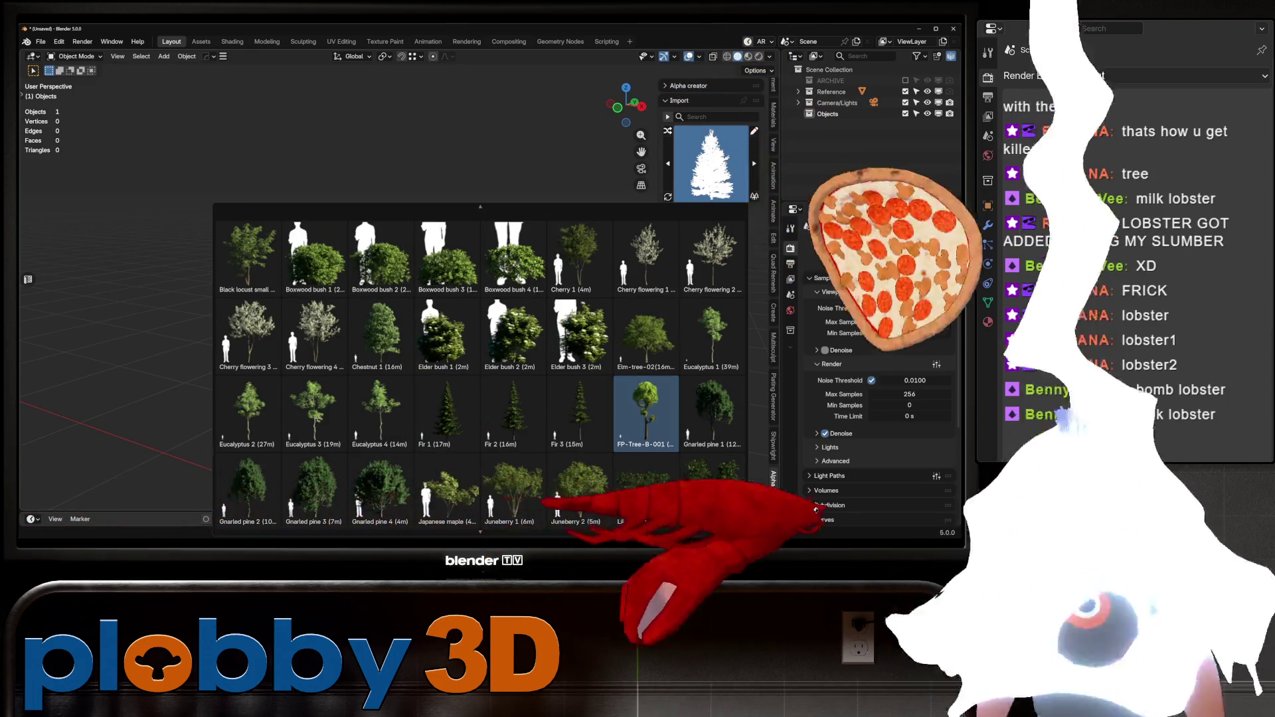
{"action": "left_click", "coordinate": [637, 438]}
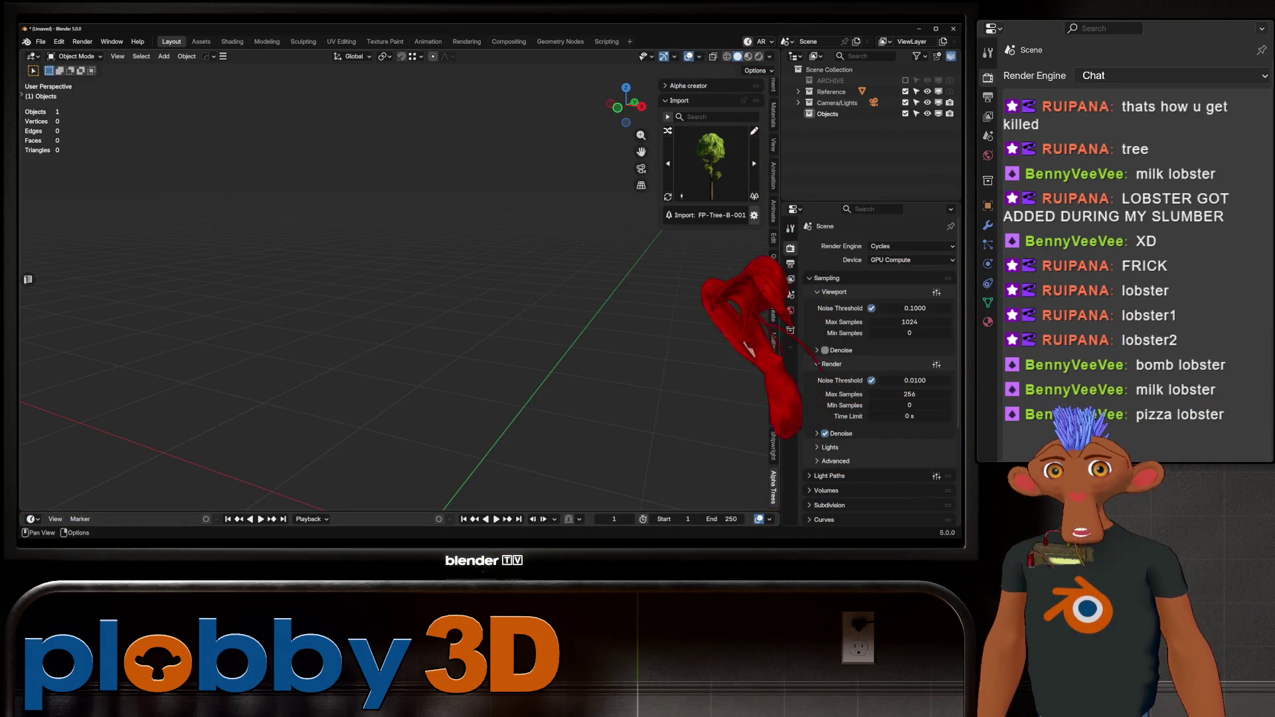
{"action": "left_click", "coordinate": [685, 215]}
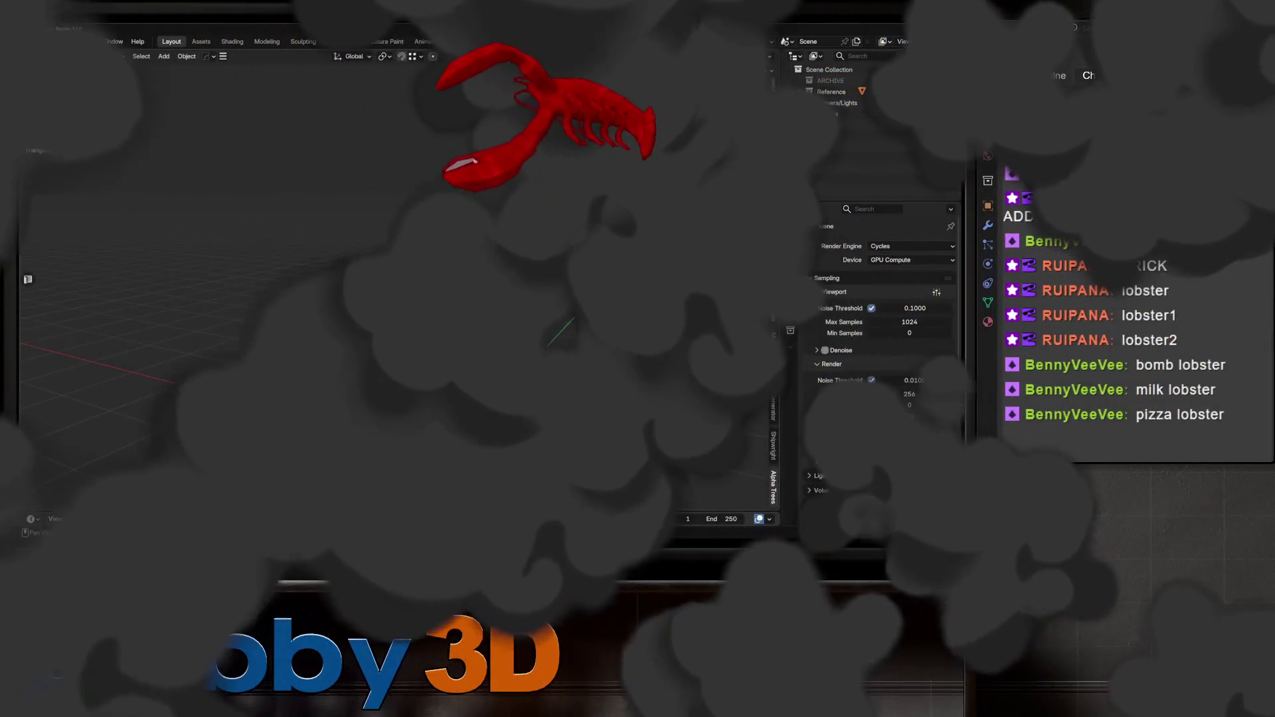
Switch the viewport shading to Rendered to view the imported tree.
{"action": "scroll", "coordinate": [426, 292], "scroll_direction": "down", "scroll_amount": 4}
{"action": "scroll", "coordinate": [426, 293], "scroll_direction": "up", "scroll_amount": 2}
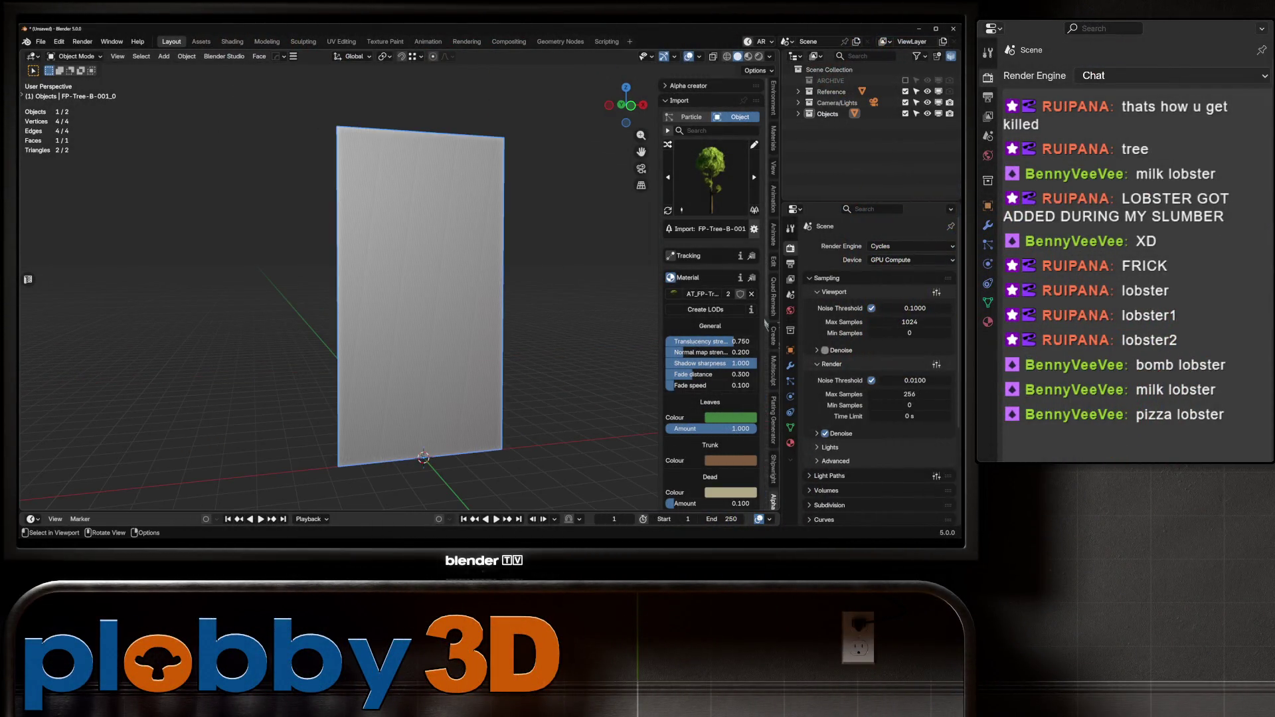
{"action": "left_click", "coordinate": [758, 57]}
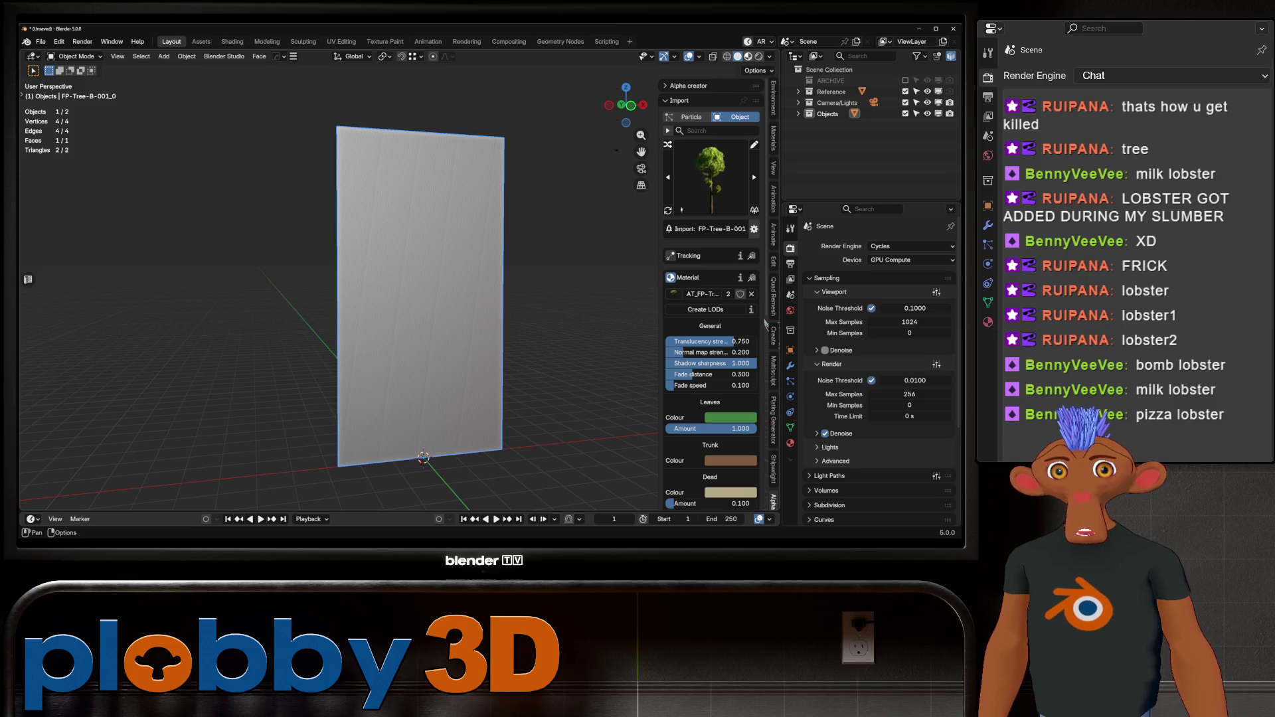
{"action": "scroll", "coordinate": [417, 305], "scroll_direction": "up", "scroll_amount": 2}
{"action": "scroll", "coordinate": [416, 299], "scroll_direction": "up", "scroll_amount": 3}
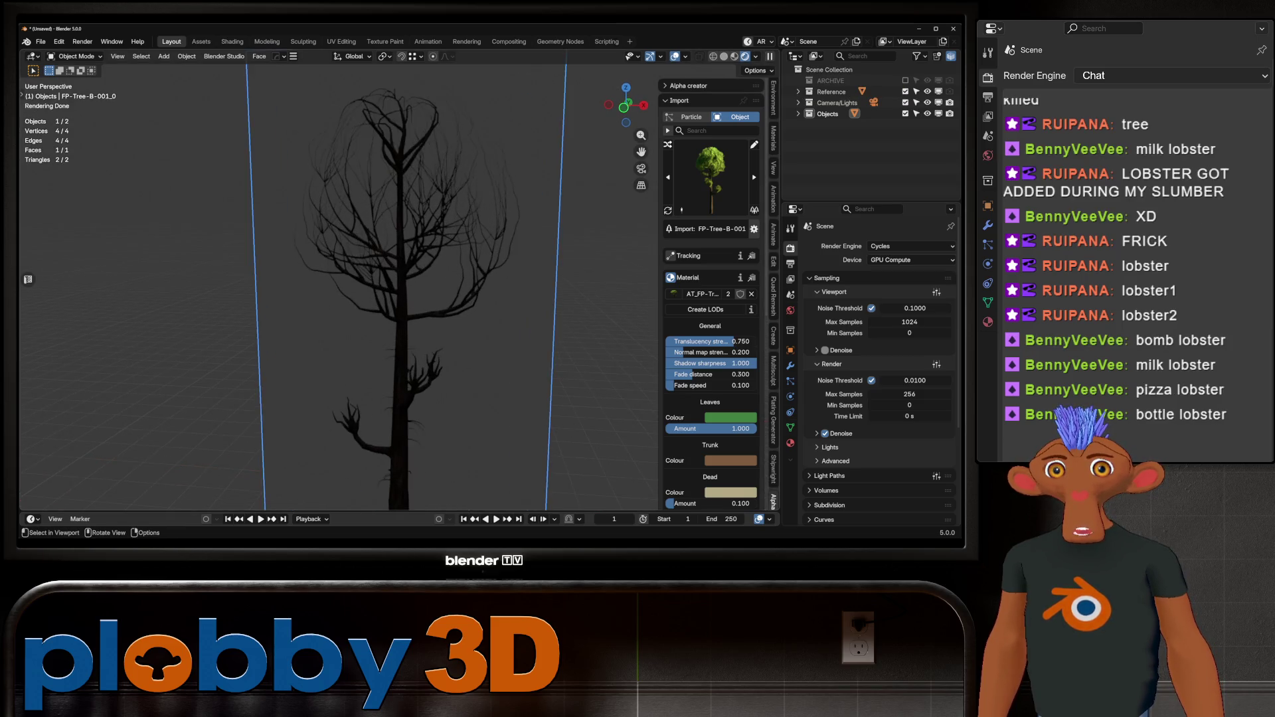
{"action": "left_click", "coordinate": [735, 57]}
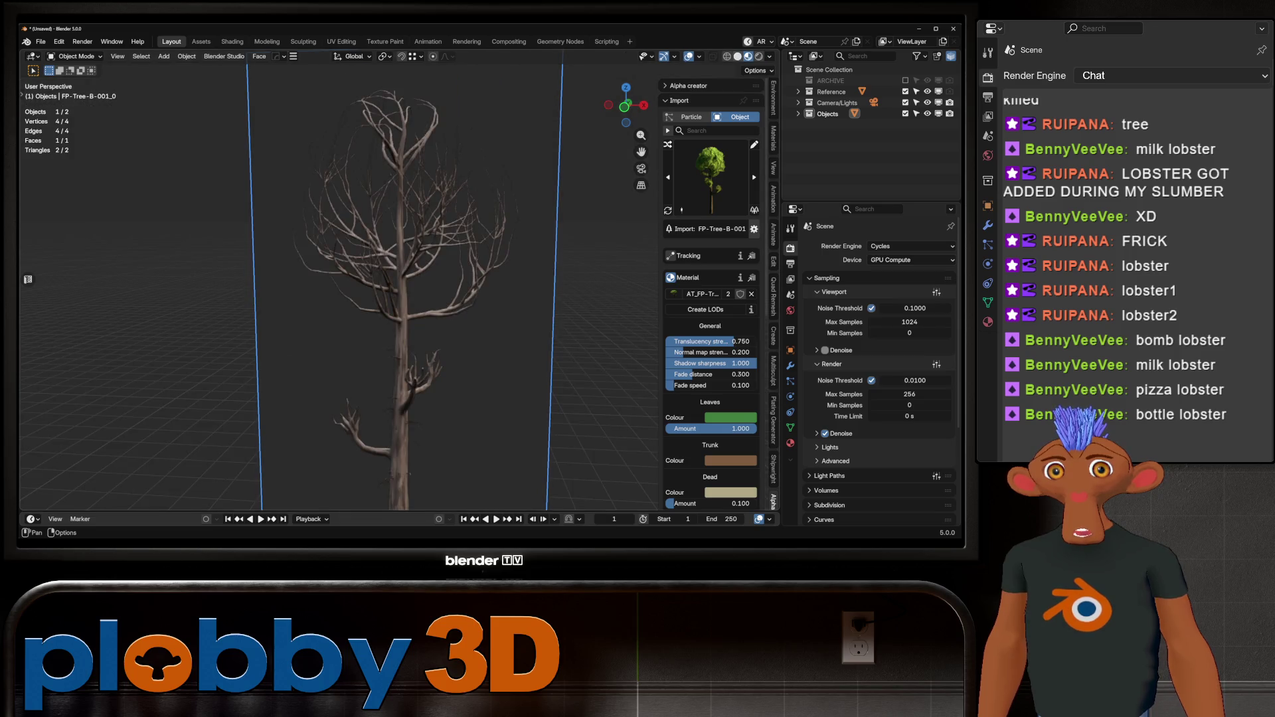
{"action": "left_click", "coordinate": [759, 56]}
{"action": "scroll", "coordinate": [475, 299], "scroll_direction": "down", "scroll_amount": 4}
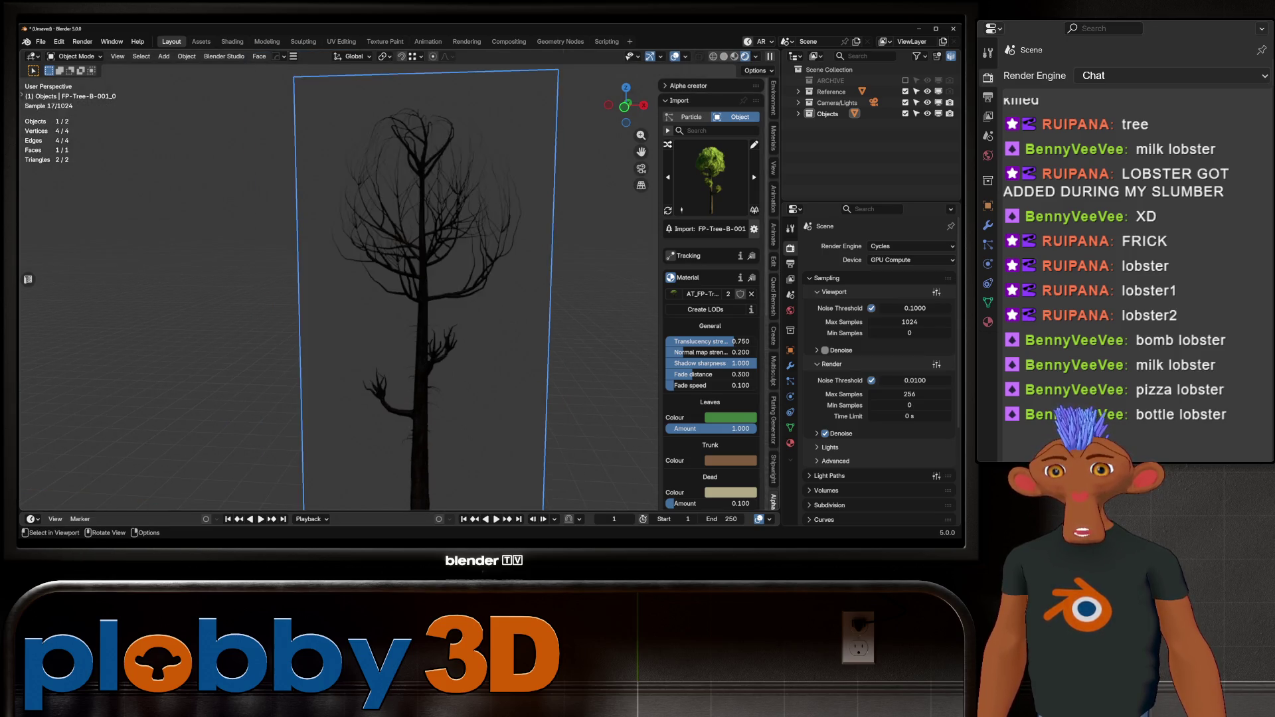
{"action": "scroll", "coordinate": [498, 402], "scroll_direction": "up", "scroll_amount": 4}
{"action": "scroll", "coordinate": [711, 298], "scroll_direction": "down", "scroll_amount": 7}
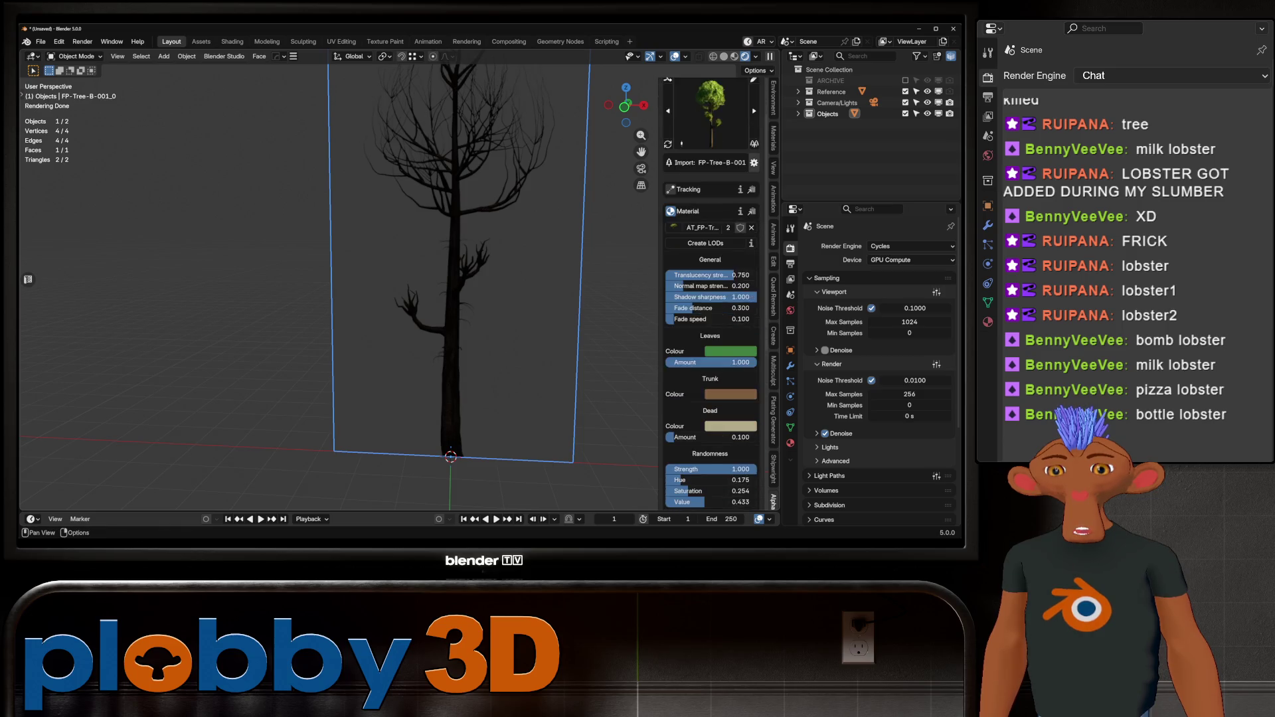
Scroll the N-panel down to the tree's Alpha Trees Leaves Colour setting.
{"action": "scroll", "coordinate": [711, 299], "scroll_direction": "down", "scroll_amount": 3}
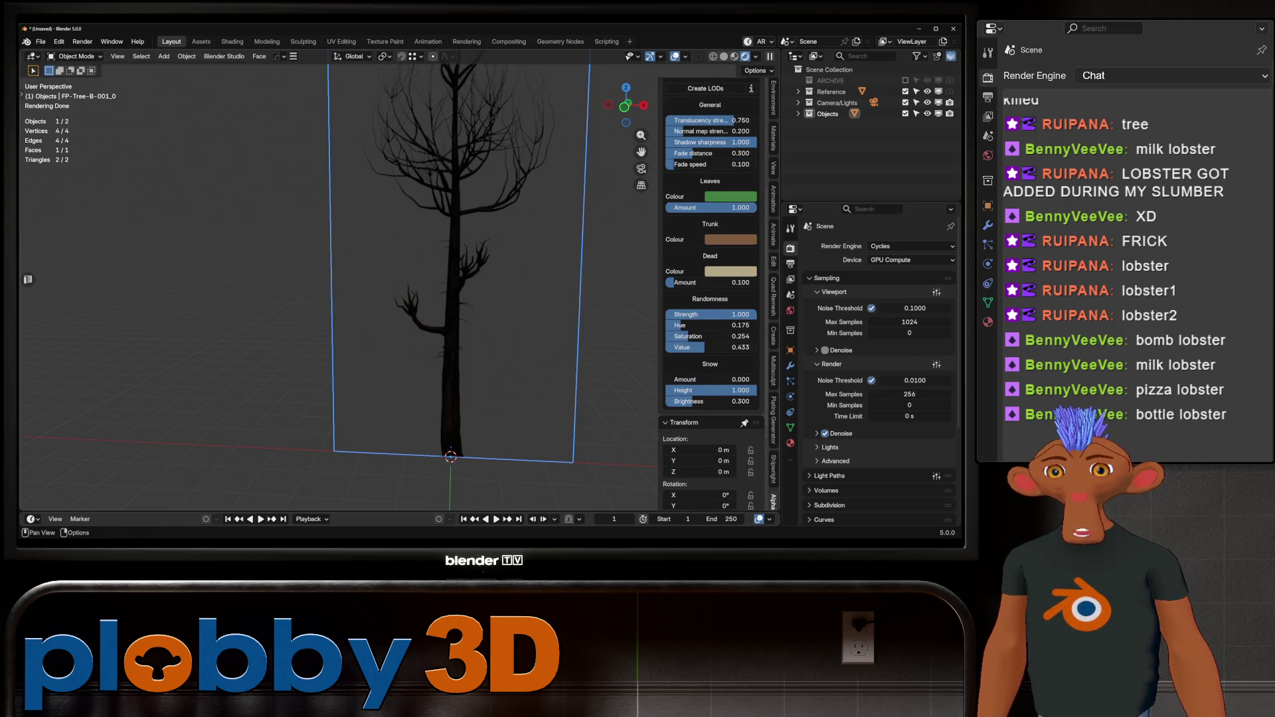
{"action": "scroll", "coordinate": [711, 299], "scroll_direction": "up", "scroll_amount": 6}
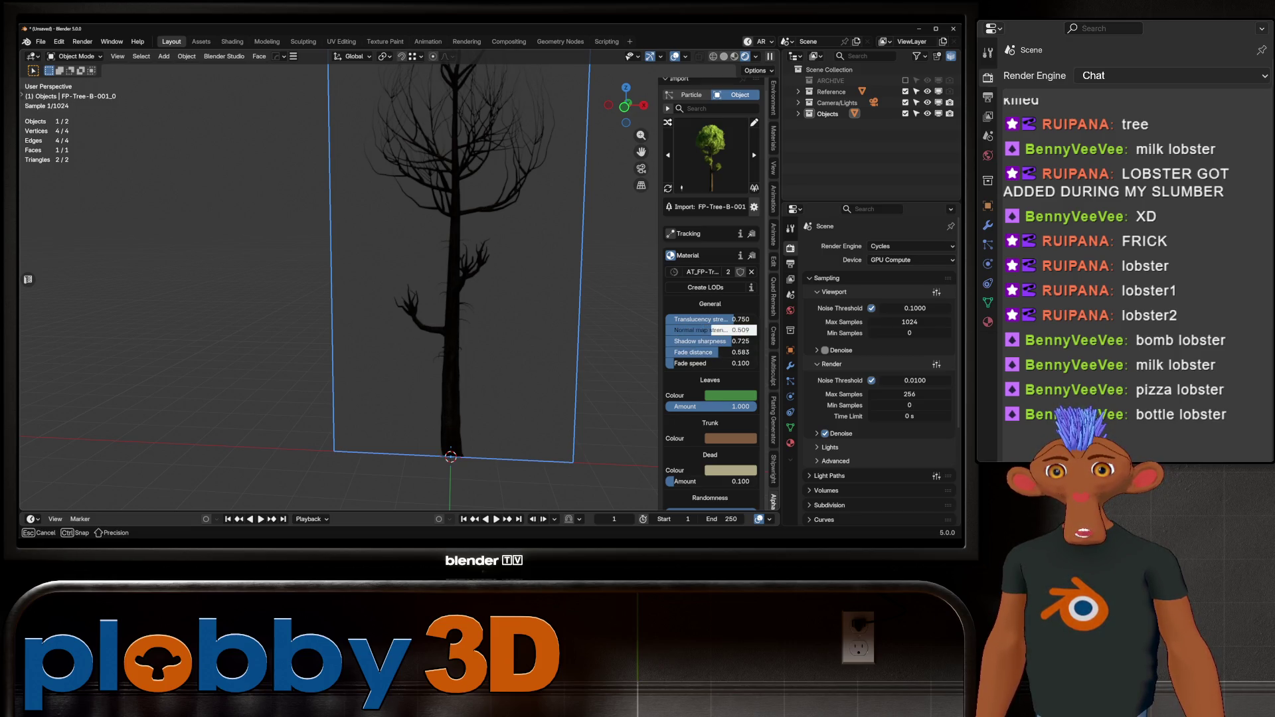
{"action": "scroll", "coordinate": [711, 292], "scroll_direction": "down", "scroll_amount": 8}
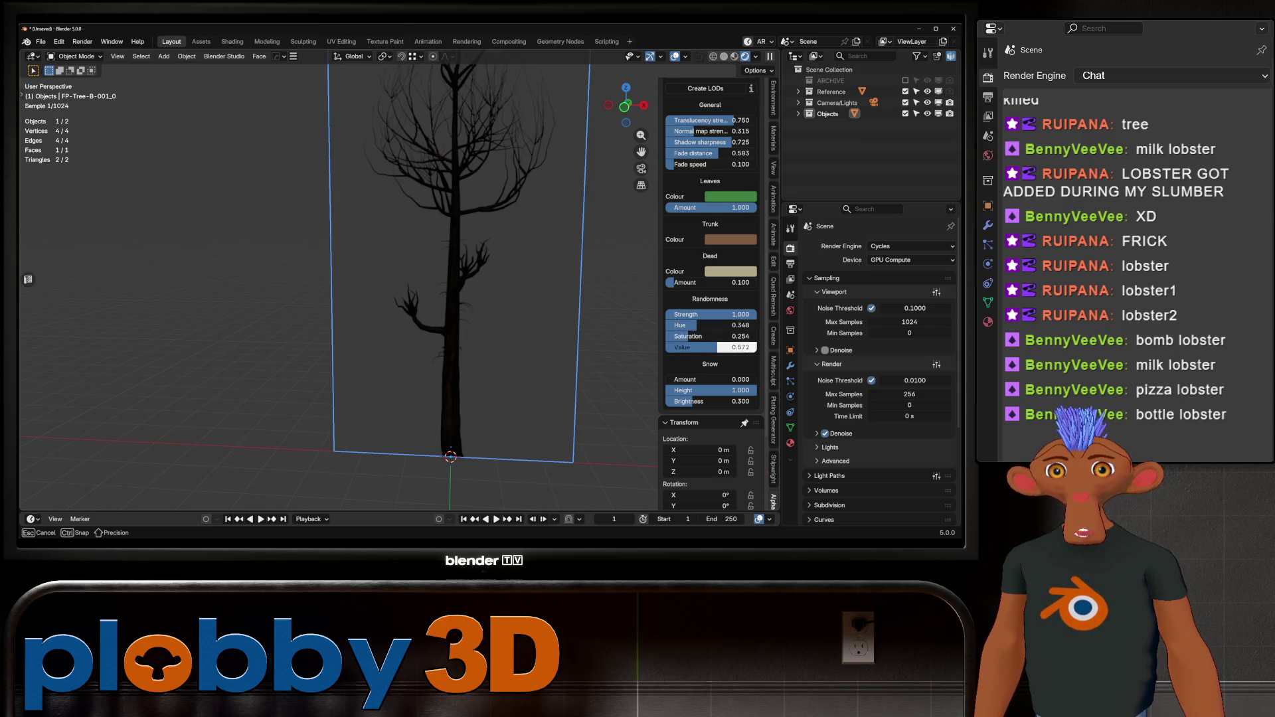
{"action": "middle_click_drag", "start_coordinate": [399, 299], "coordinate": [465, 292]}
{"action": "scroll", "coordinate": [710, 292], "scroll_direction": "down", "scroll_amount": 2}
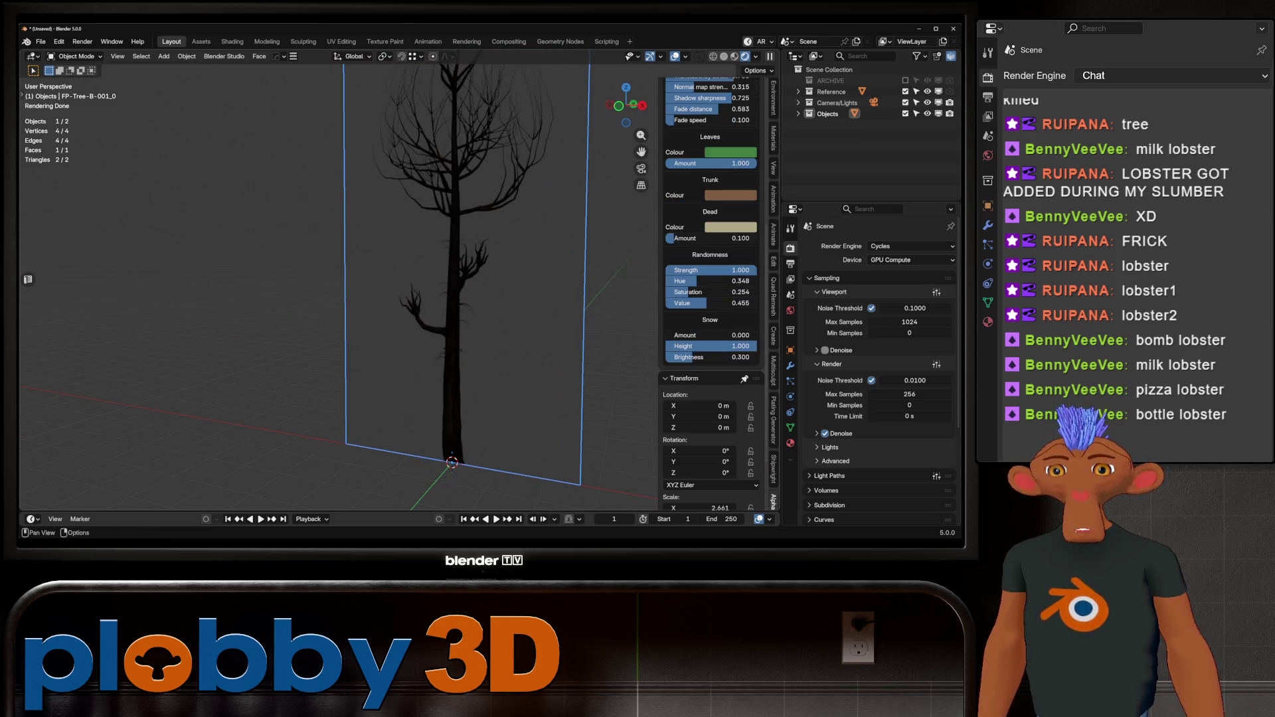
{"action": "scroll", "coordinate": [704, 385], "scroll_direction": "down", "scroll_amount": 1}
{"action": "scroll", "coordinate": [704, 329], "scroll_direction": "up", "scroll_amount": 8}
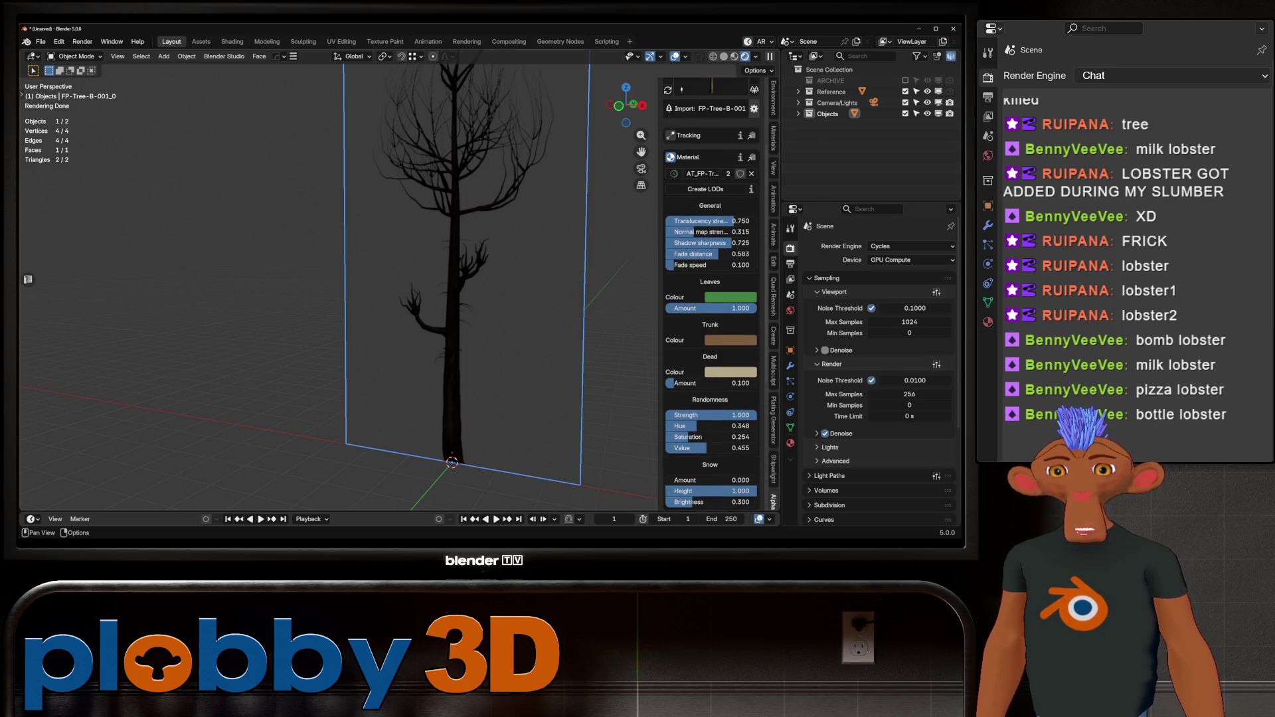
Raise the Leaves Colour brightness to a bright green (#55FF55).
{"action": "left_click", "coordinate": [731, 297]}
{"action": "mouse_move", "coordinate": [757, 253]}
{"action": "left_mouse_down"}
{"action": "mouse_move", "coordinate": [744, 253]}
{"action": "mouse_move", "coordinate": [792, 243]}
{"action": "left_mouse_up"}
{"action": "scroll", "coordinate": [711, 292], "scroll_direction": "up", "scroll_amount": 2}
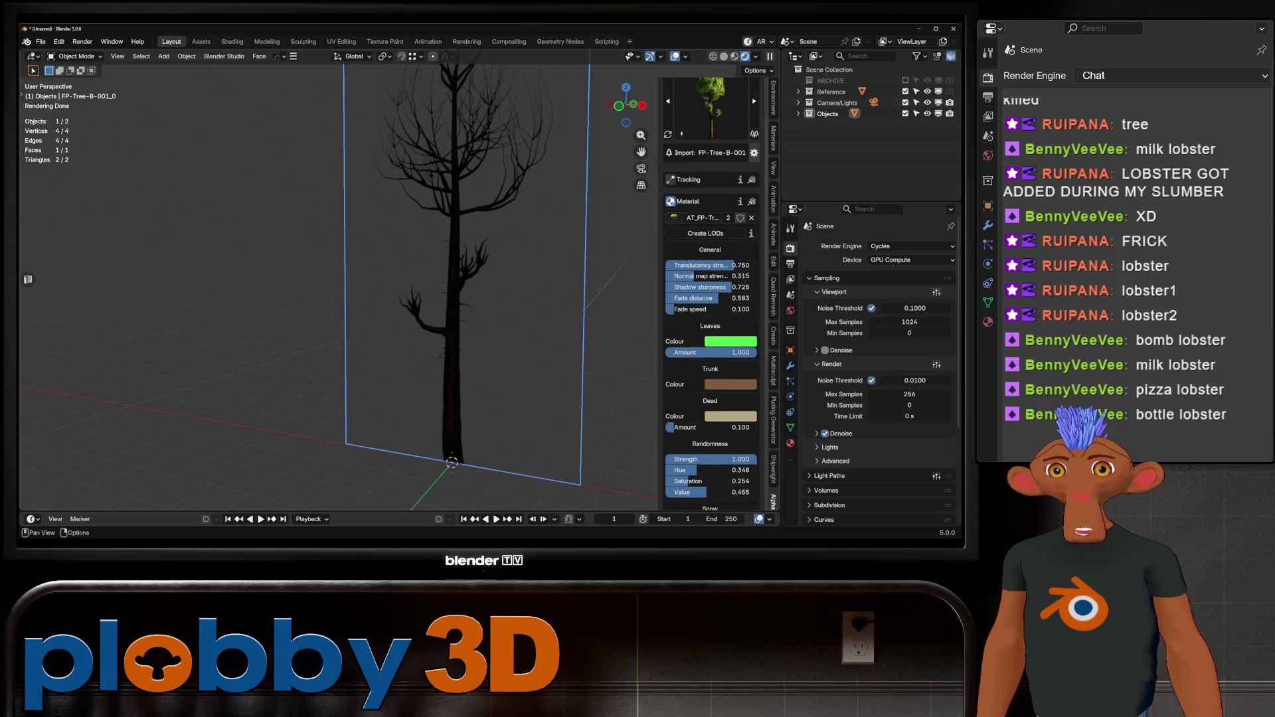
{"action": "scroll", "coordinate": [678, 230], "scroll_direction": "up", "scroll_amount": 3}
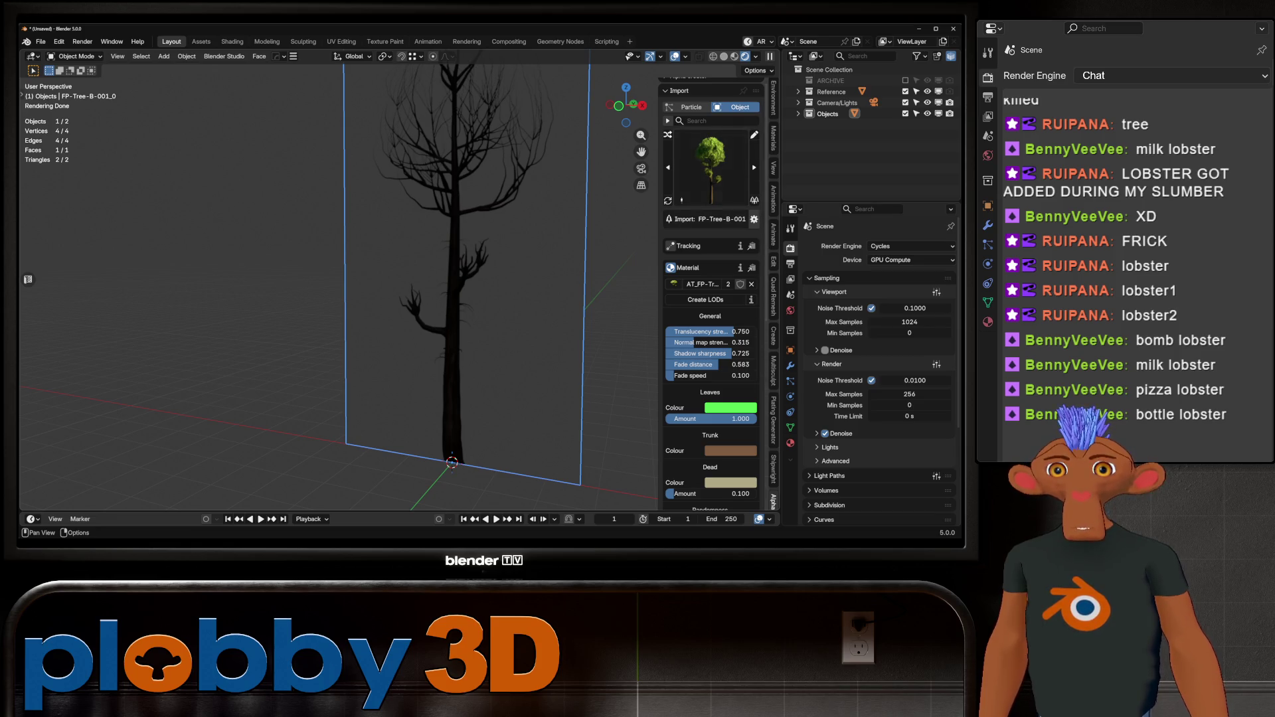
{"action": "scroll", "coordinate": [339, 285], "scroll_direction": "down", "scroll_amount": 3}
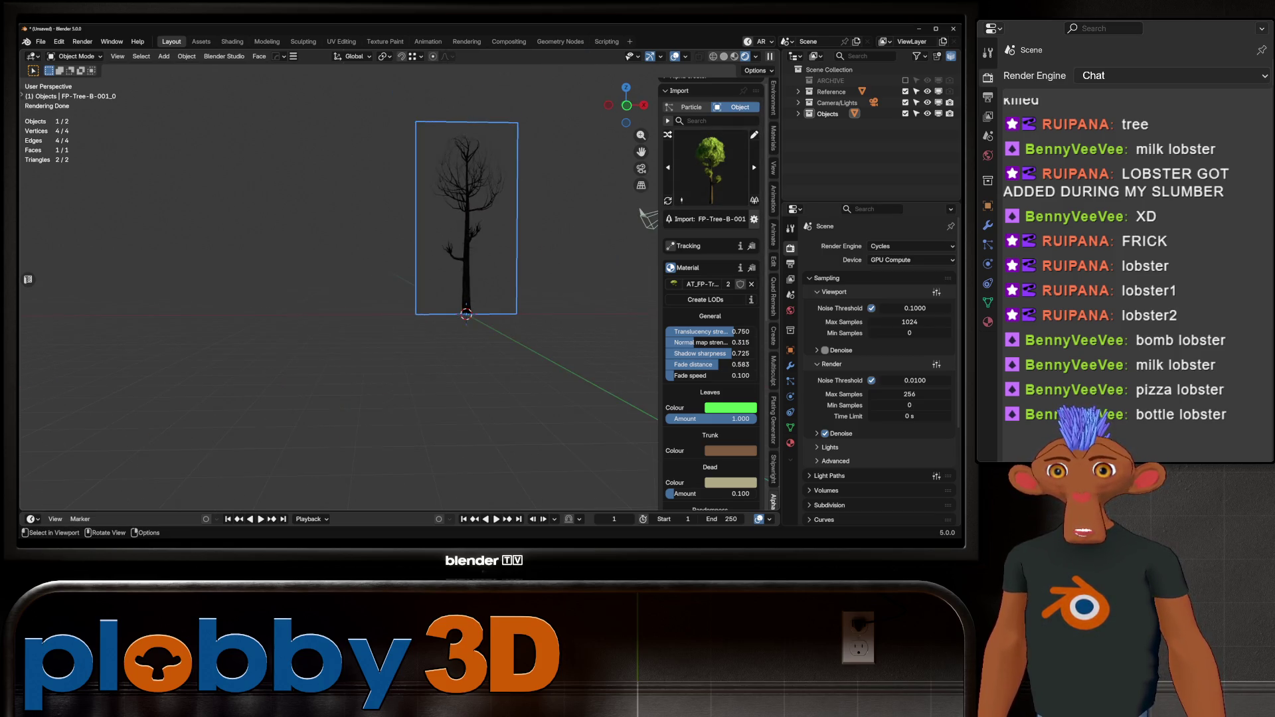
{"action": "middle_click_drag", "start_coordinate": [339, 286], "coordinate": [405, 273]}
{"action": "scroll", "coordinate": [405, 272], "scroll_direction": "up", "scroll_amount": 3}
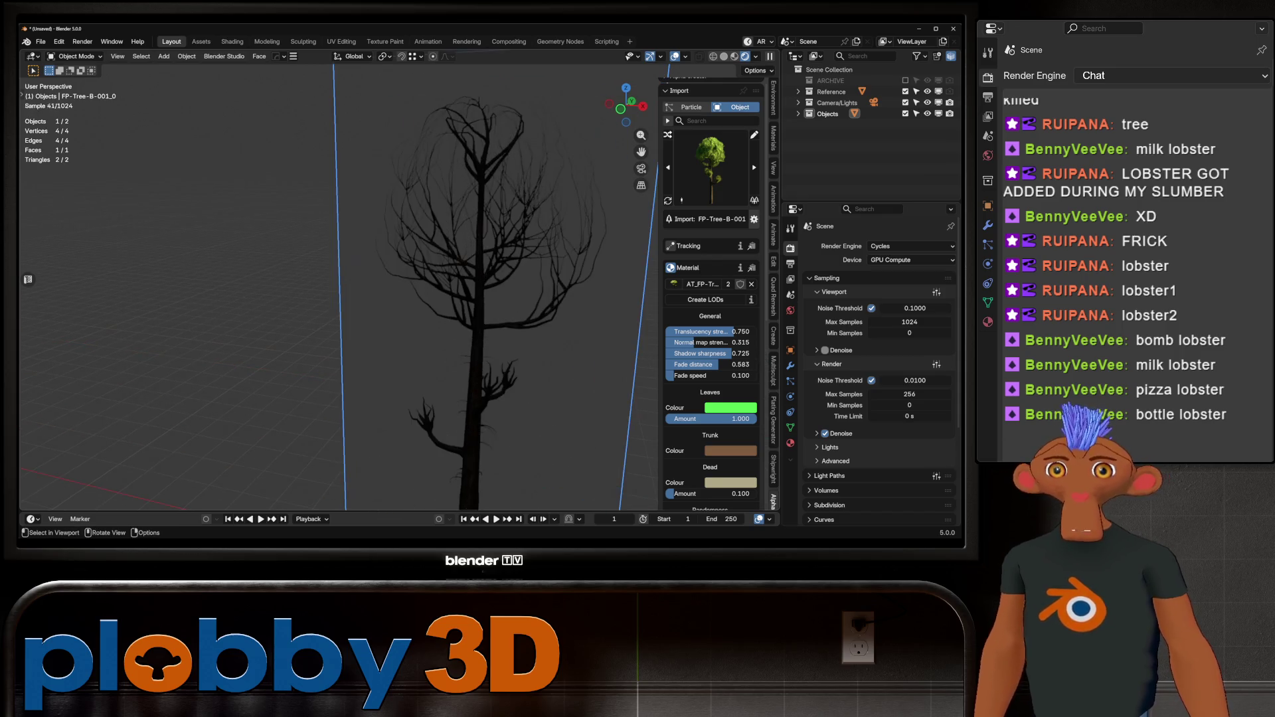
{"action": "scroll", "coordinate": [405, 272], "scroll_direction": "down", "scroll_amount": 3}
{"action": "scroll", "coordinate": [406, 273], "scroll_direction": "up", "scroll_amount": 4}
{"action": "left_click", "coordinate": [791, 443]}
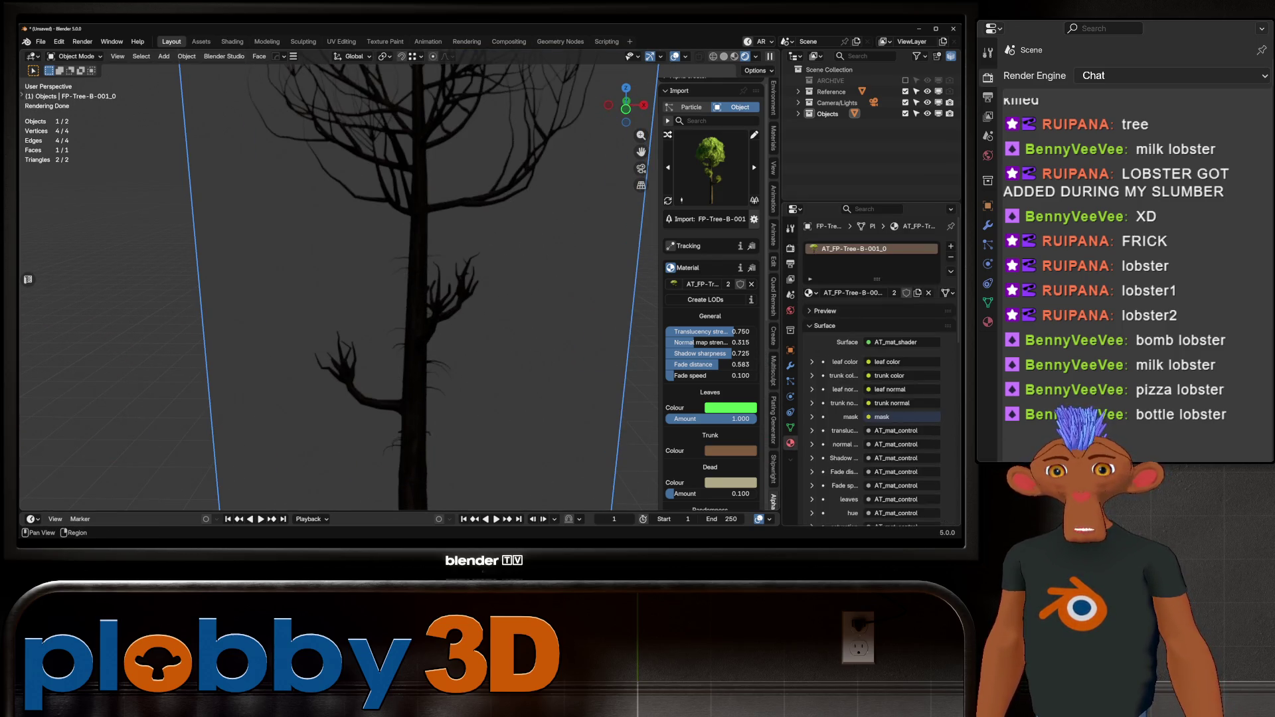
{"action": "left_click", "coordinate": [232, 41]}
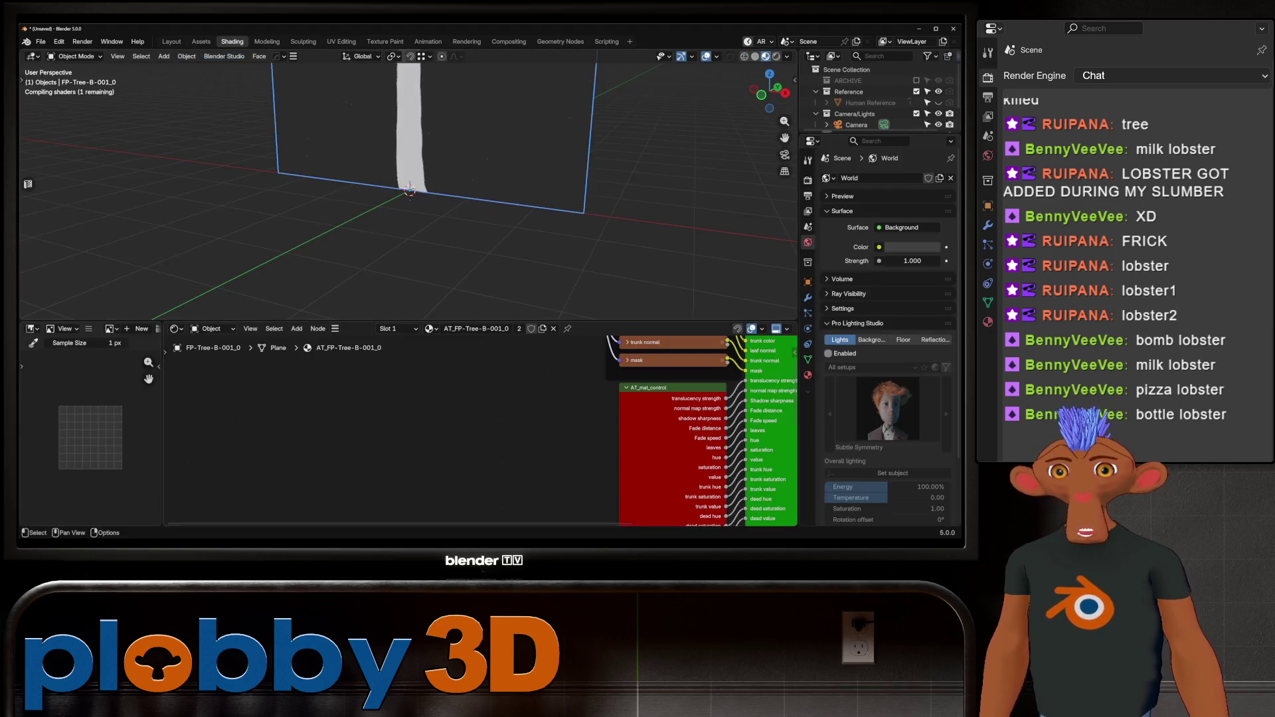
{"action": "scroll", "coordinate": [496, 402], "scroll_direction": "up", "scroll_amount": 5}
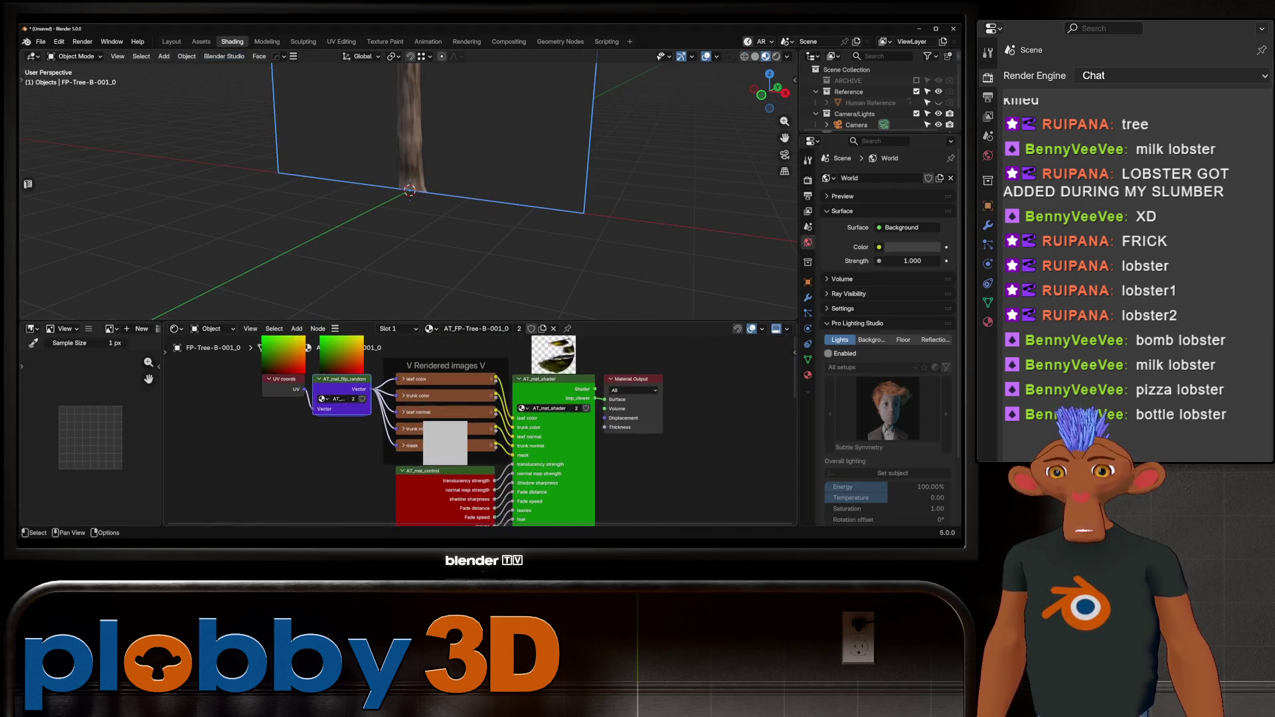
{"action": "left_click", "coordinate": [378, 363]}
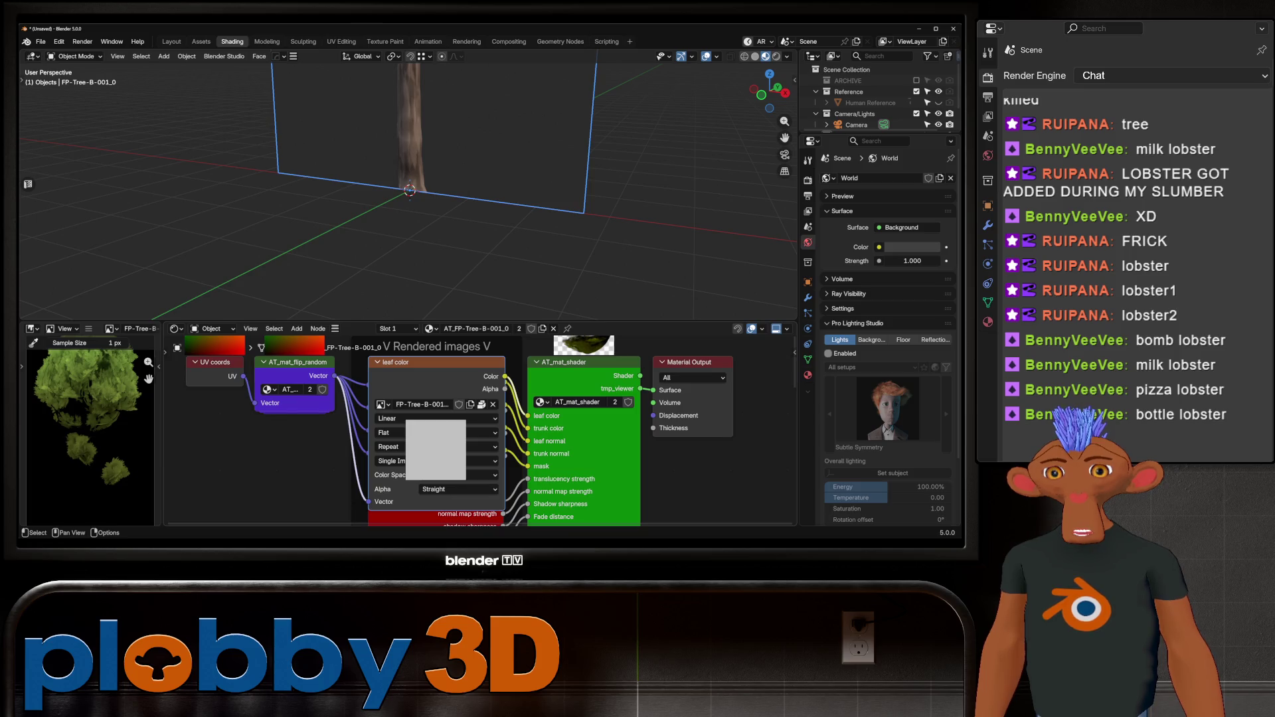
{"action": "scroll", "coordinate": [455, 417], "scroll_direction": "down", "scroll_amount": 2}
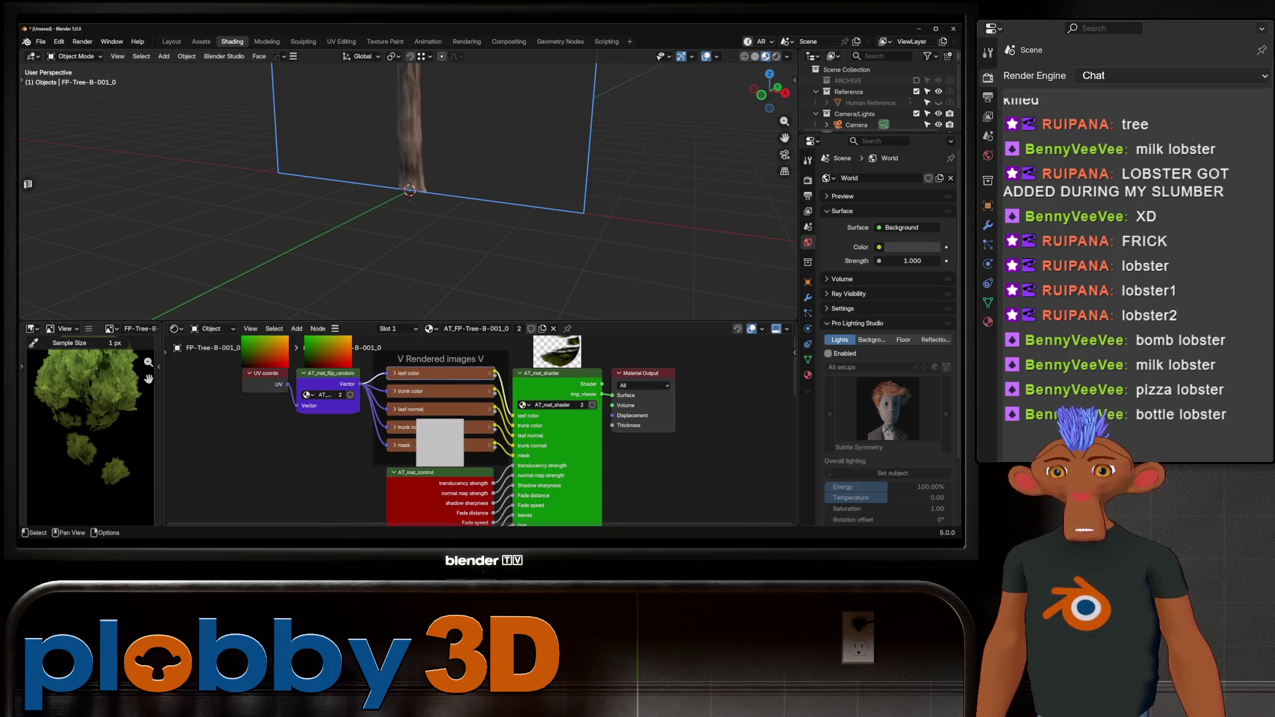
{"action": "key", "text": "Tab"}
{"action": "scroll", "coordinate": [478, 431], "scroll_direction": "down", "scroll_amount": 5}
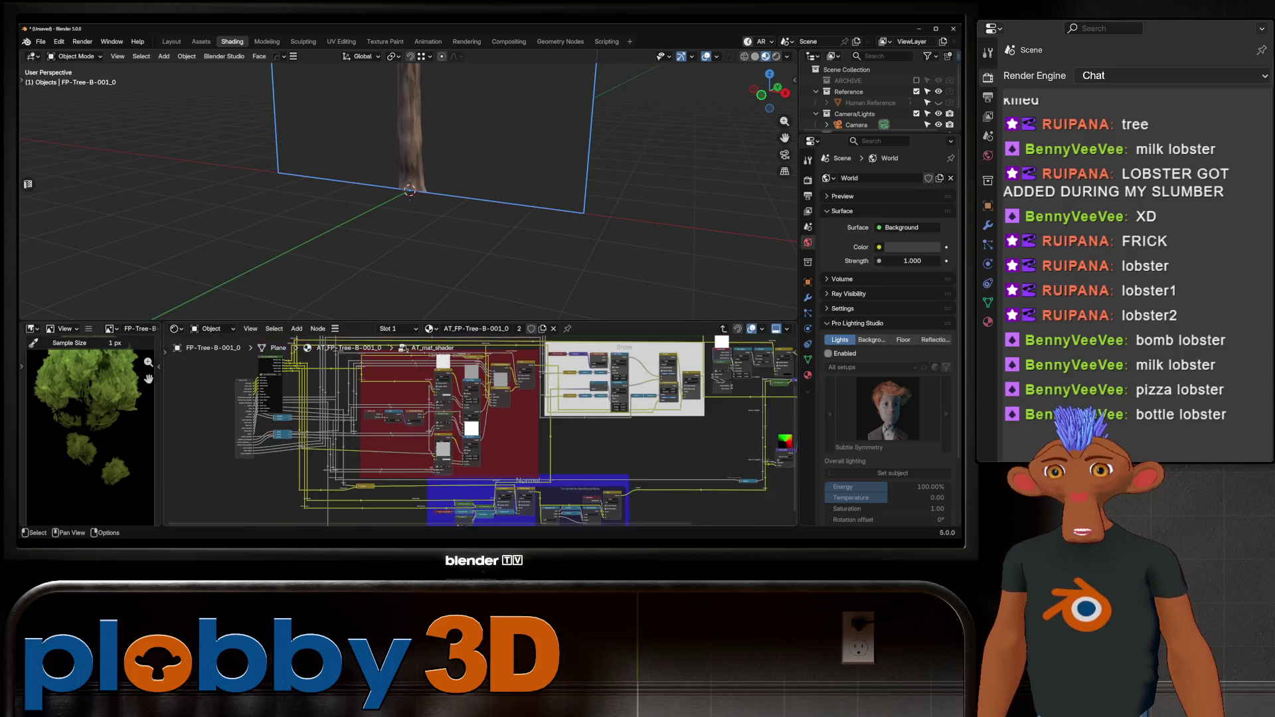
{"action": "scroll", "coordinate": [482, 515], "scroll_direction": "up", "scroll_amount": 5}
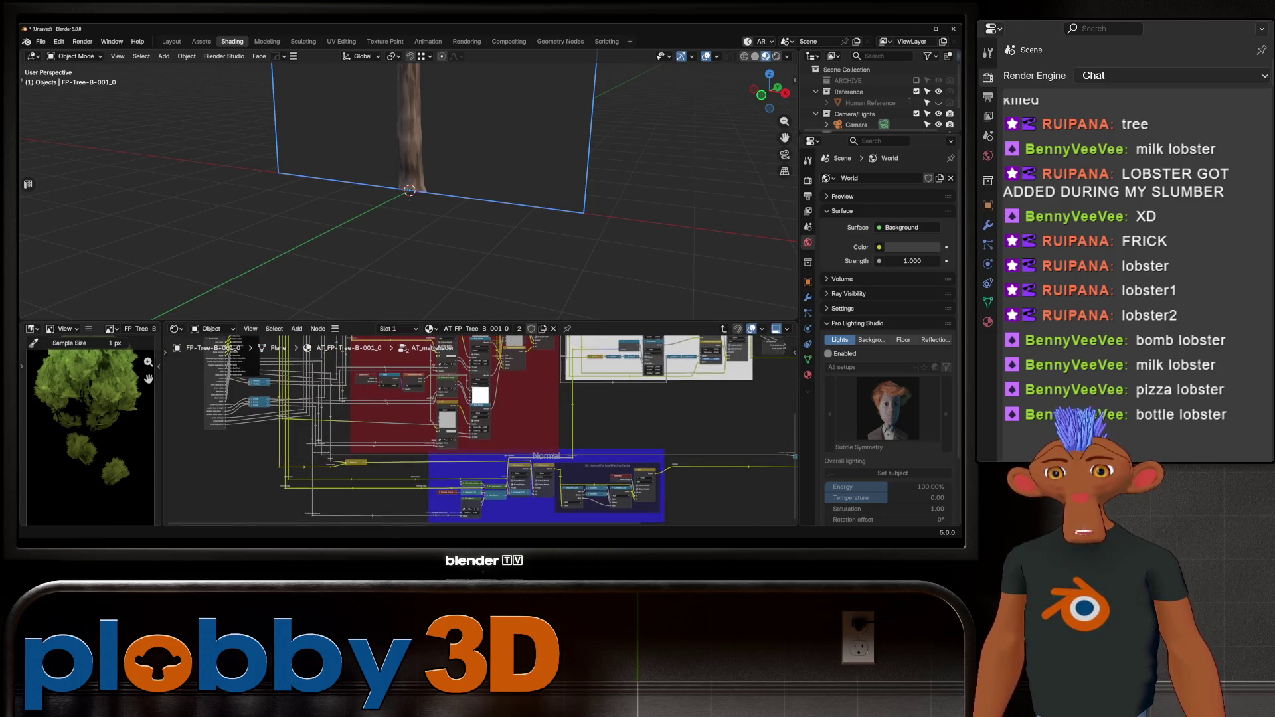
{"action": "middle_click_drag", "start_coordinate": [478, 432], "coordinate": [346, 506]}
{"action": "middle_click_drag", "start_coordinate": [531, 385], "coordinate": [398, 518]}
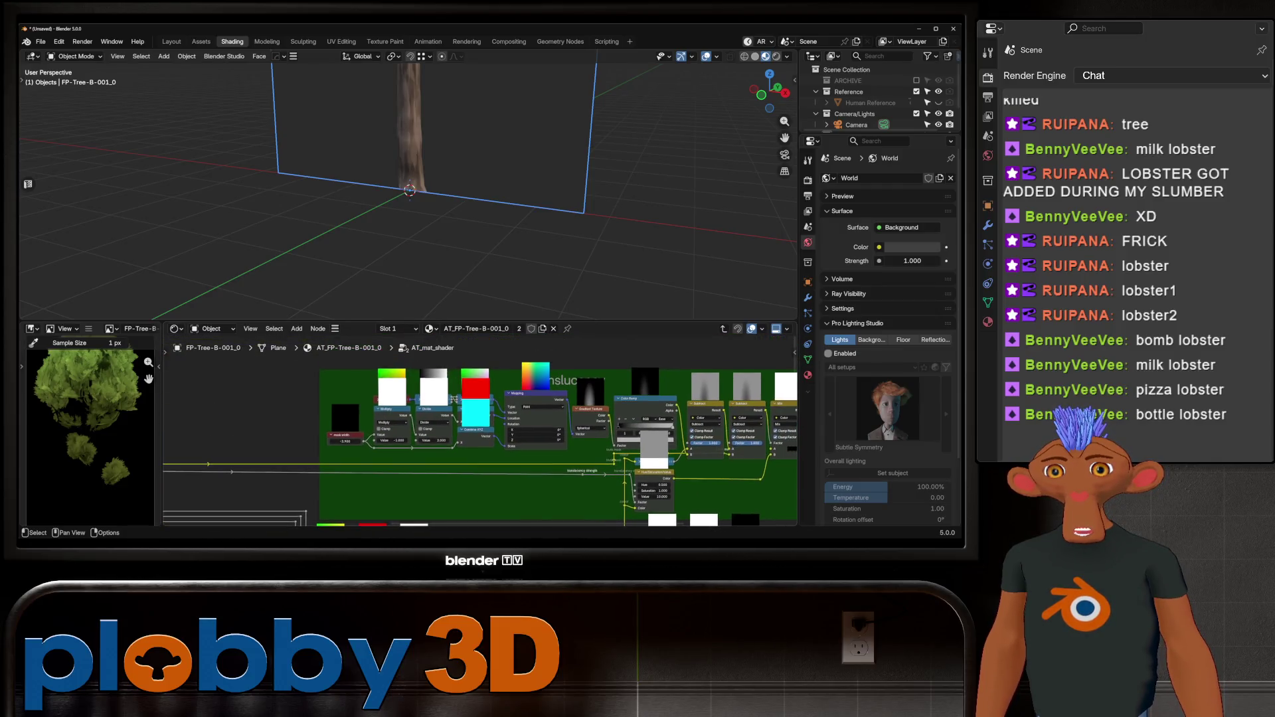
{"action": "scroll", "coordinate": [465, 419], "scroll_direction": "up", "scroll_amount": 4}
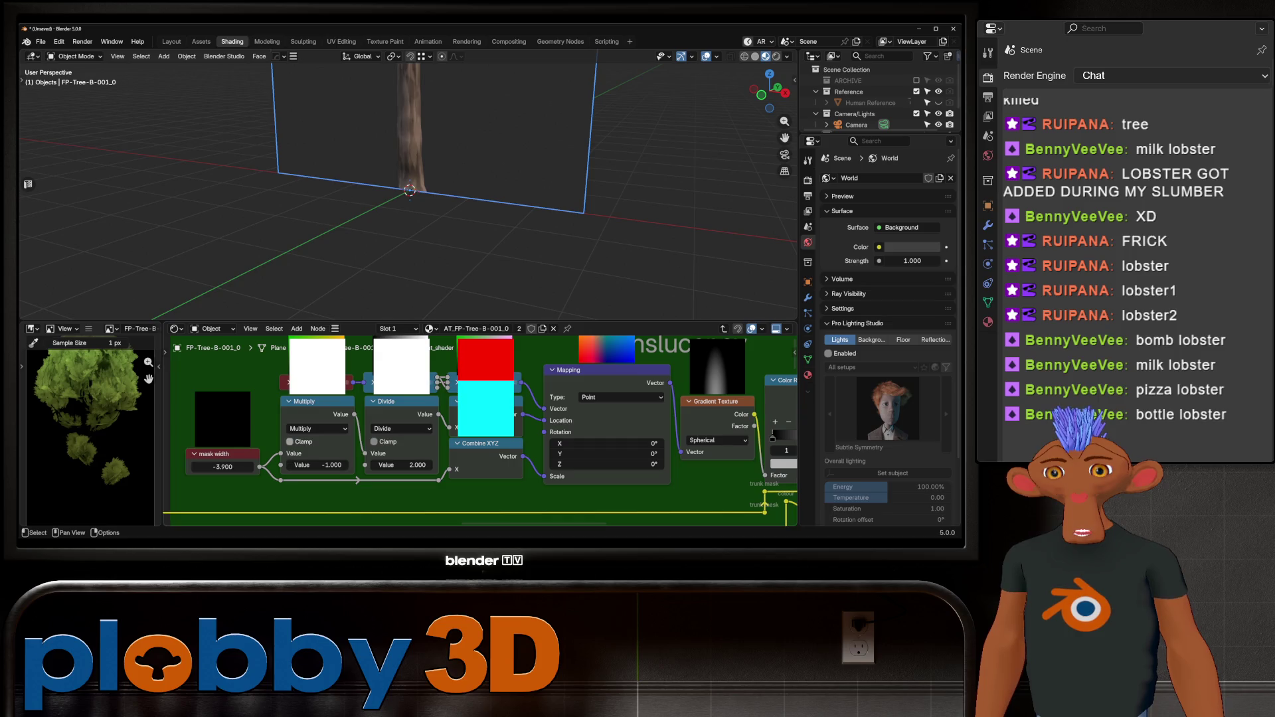
{"action": "mouse_move", "coordinate": [598, 425]}
{"action": "middle_mouse_down"}
{"action": "mouse_move", "coordinate": [402, 435]}
{"action": "mouse_move", "coordinate": [295, 458]}
{"action": "middle_mouse_up"}
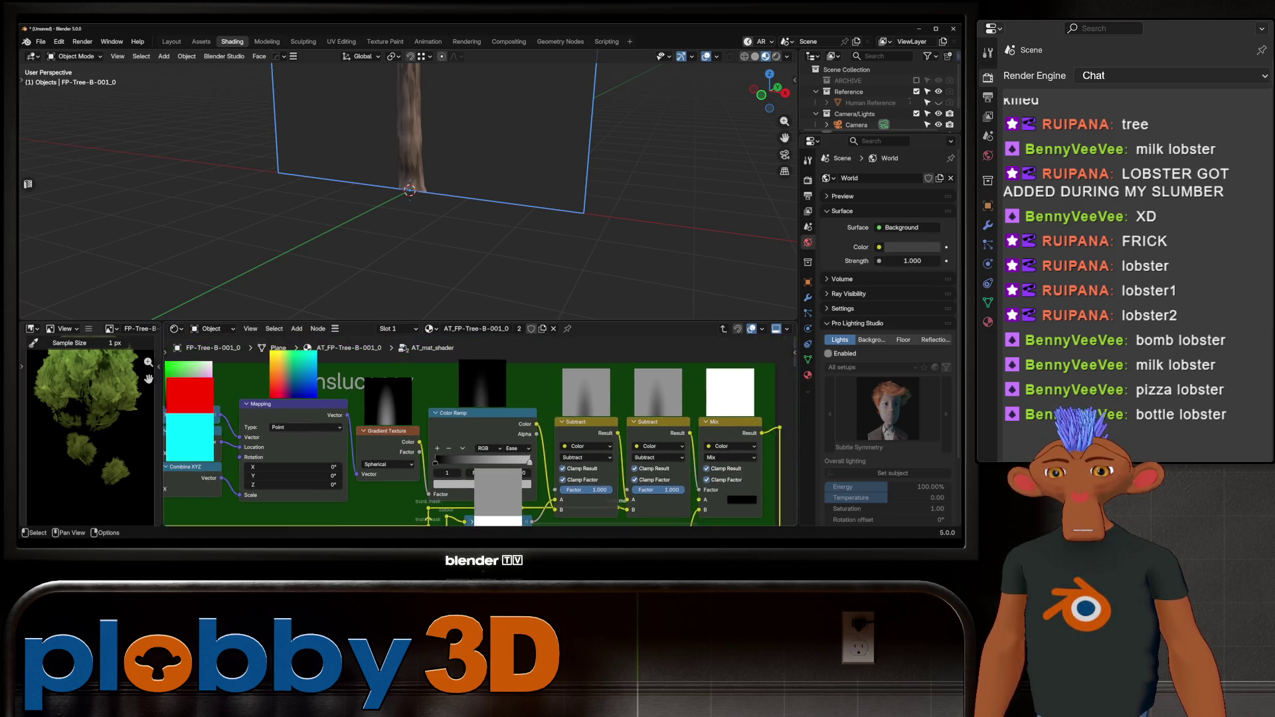
{"action": "mouse_move", "coordinate": [398, 478]}
{"action": "middle_mouse_down"}
{"action": "mouse_move", "coordinate": [276, 339]}
{"action": "mouse_move", "coordinate": [402, 458]}
{"action": "mouse_move", "coordinate": [406, 352]}
{"action": "mouse_move", "coordinate": [478, 345]}
{"action": "mouse_move", "coordinate": [26, 339]}
{"action": "middle_mouse_up"}
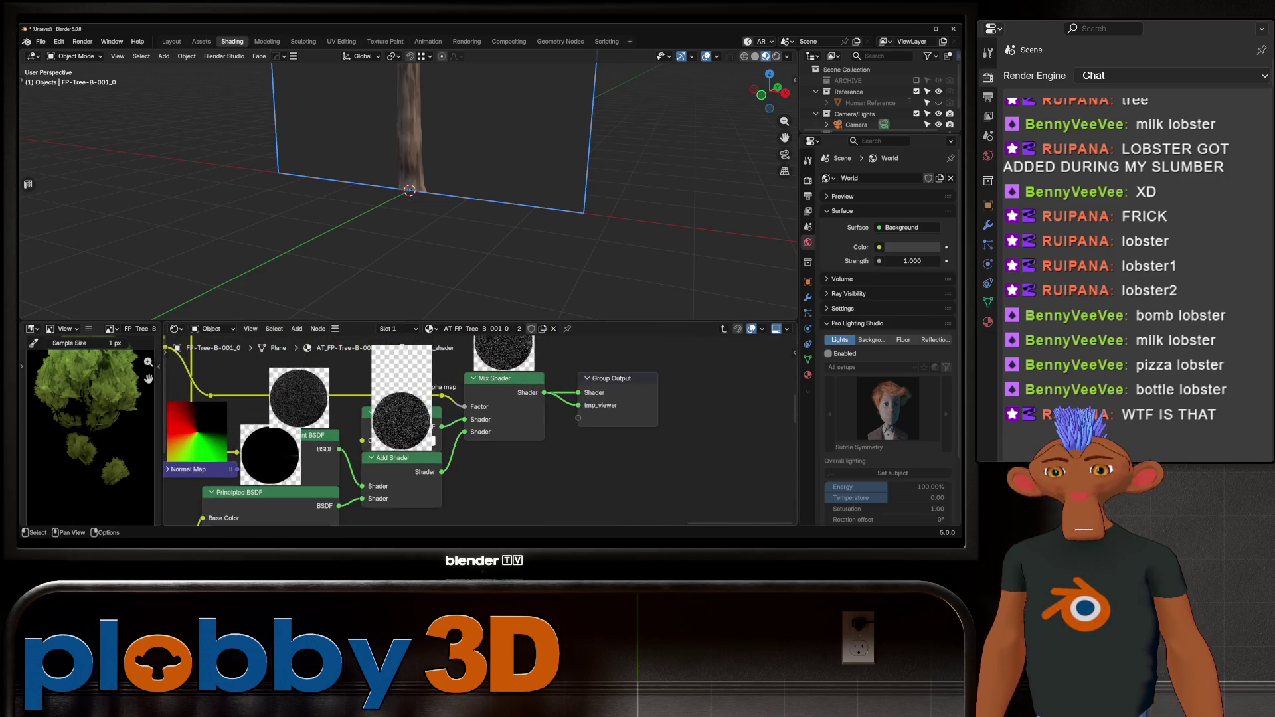
{"action": "middle_click_drag", "start_coordinate": [398, 432], "coordinate": [399, 469]}
{"action": "scroll", "coordinate": [332, 479], "scroll_direction": "up", "scroll_amount": 6}
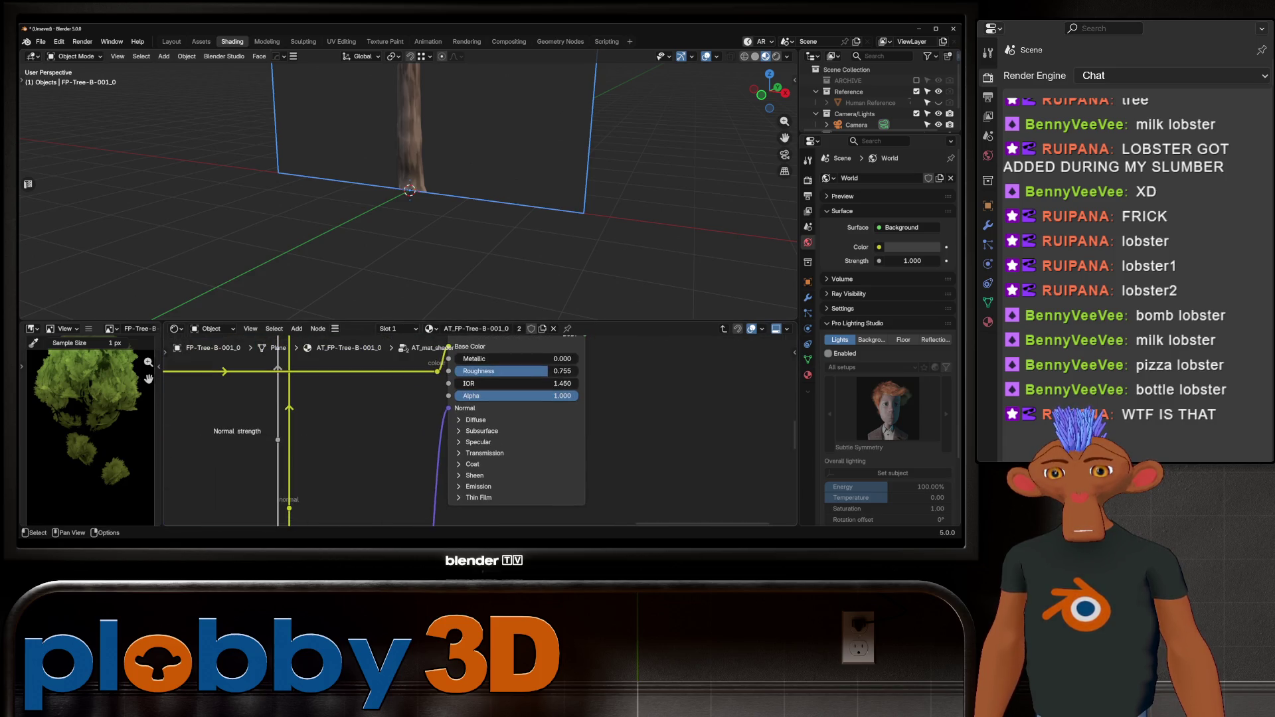
{"action": "scroll", "coordinate": [574, 498], "scroll_direction": "down", "scroll_amount": 2}
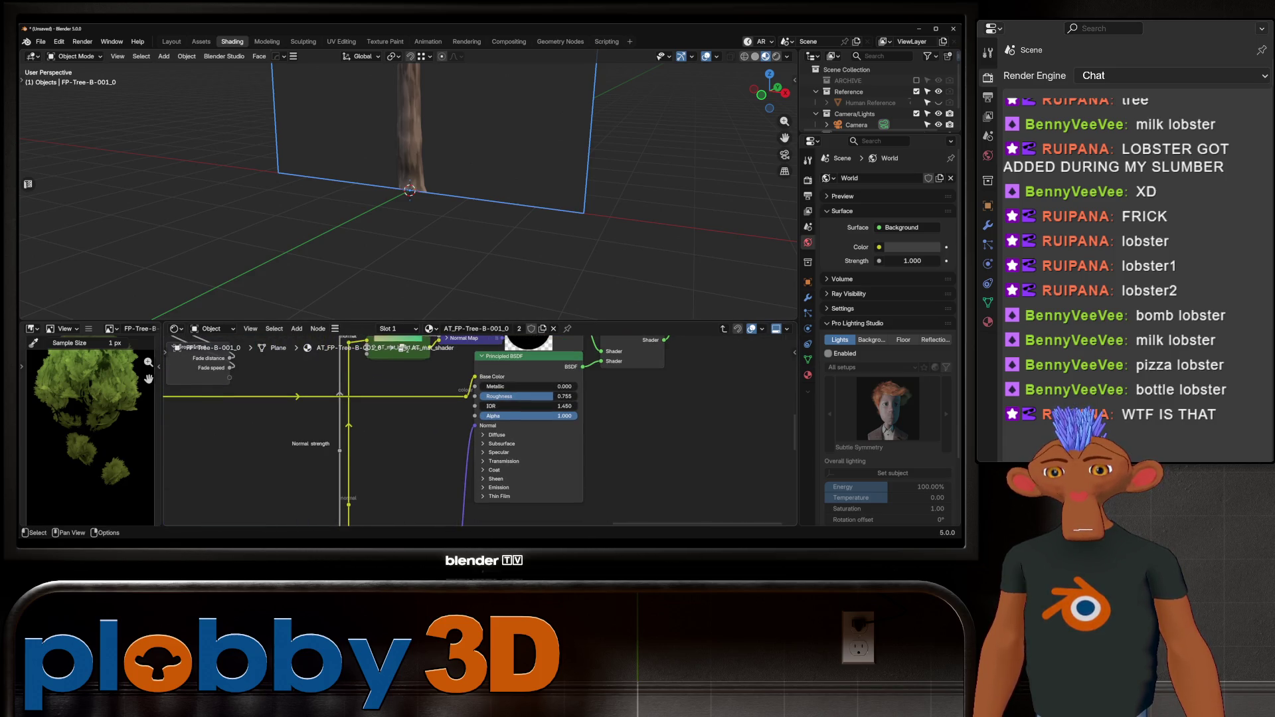
{"action": "middle_click_drag", "start_coordinate": [412, 199], "coordinate": [199, 206]}
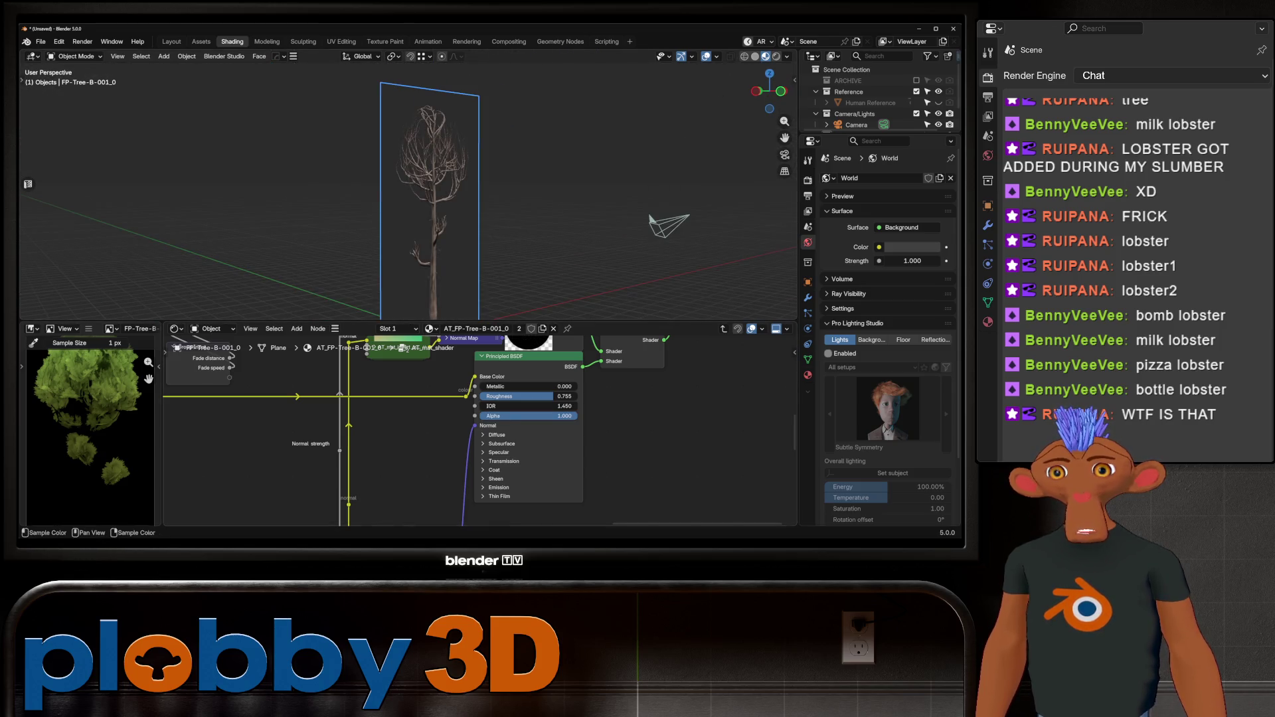
{"action": "scroll", "coordinate": [86, 431], "scroll_direction": "up", "scroll_amount": 2}
{"action": "mouse_move", "coordinate": [425, 199]}
{"action": "middle_mouse_down"}
{"action": "mouse_move", "coordinate": [372, 200]}
{"action": "mouse_move", "coordinate": [359, 212]}
{"action": "middle_mouse_up"}
{"action": "scroll", "coordinate": [389, 432], "scroll_direction": "down", "scroll_amount": 2}
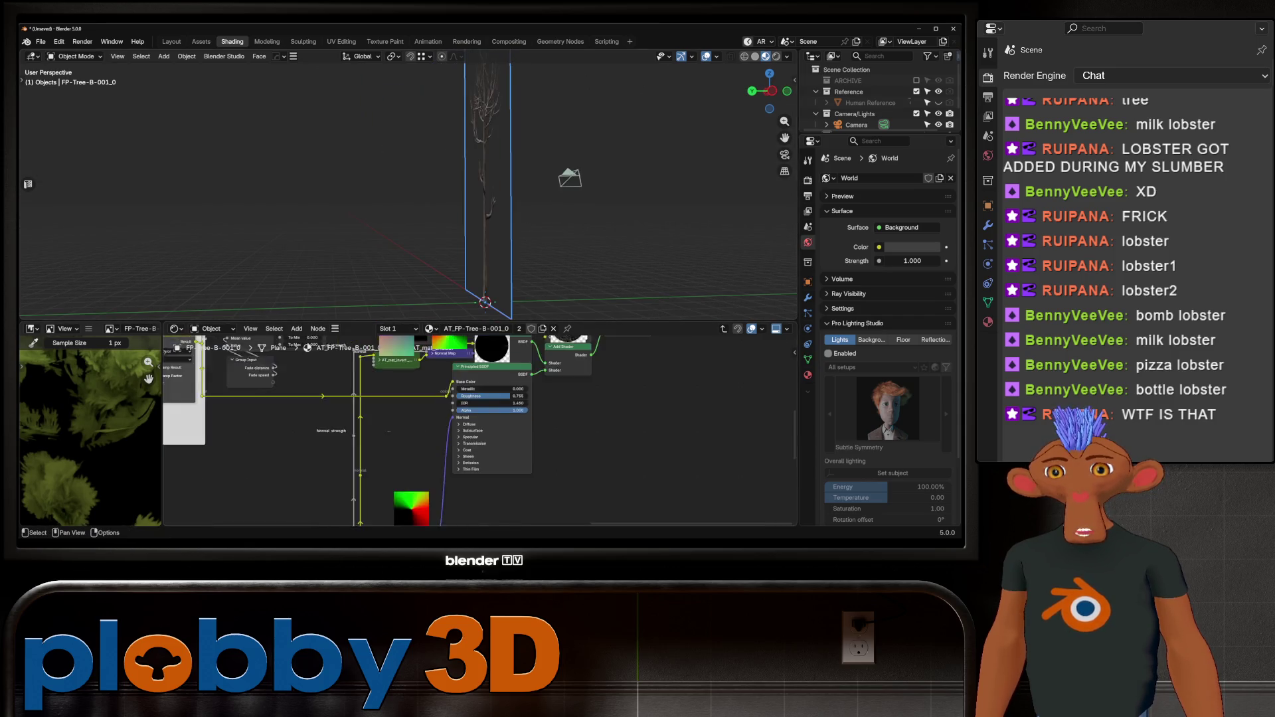
{"action": "scroll", "coordinate": [389, 432], "scroll_direction": "down", "scroll_amount": 6}
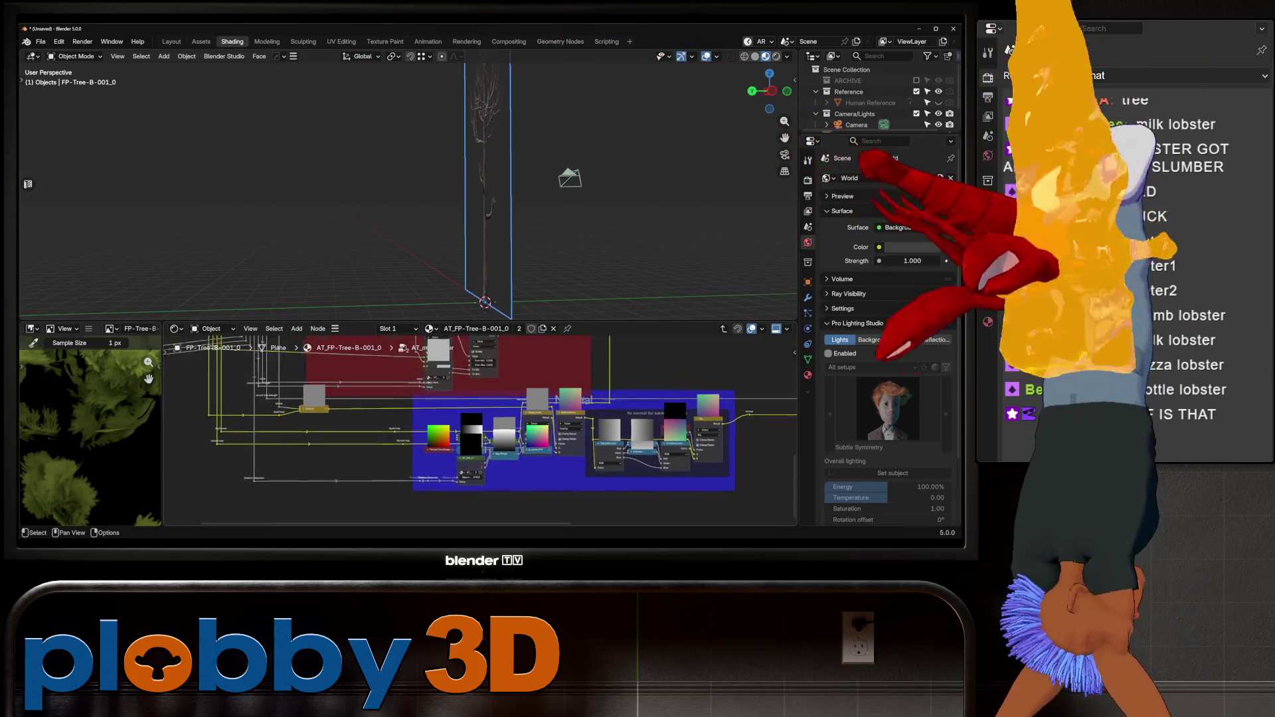
{"action": "scroll", "coordinate": [684, 487], "scroll_direction": "up", "scroll_amount": 4}
{"action": "key", "text": "Tab"}
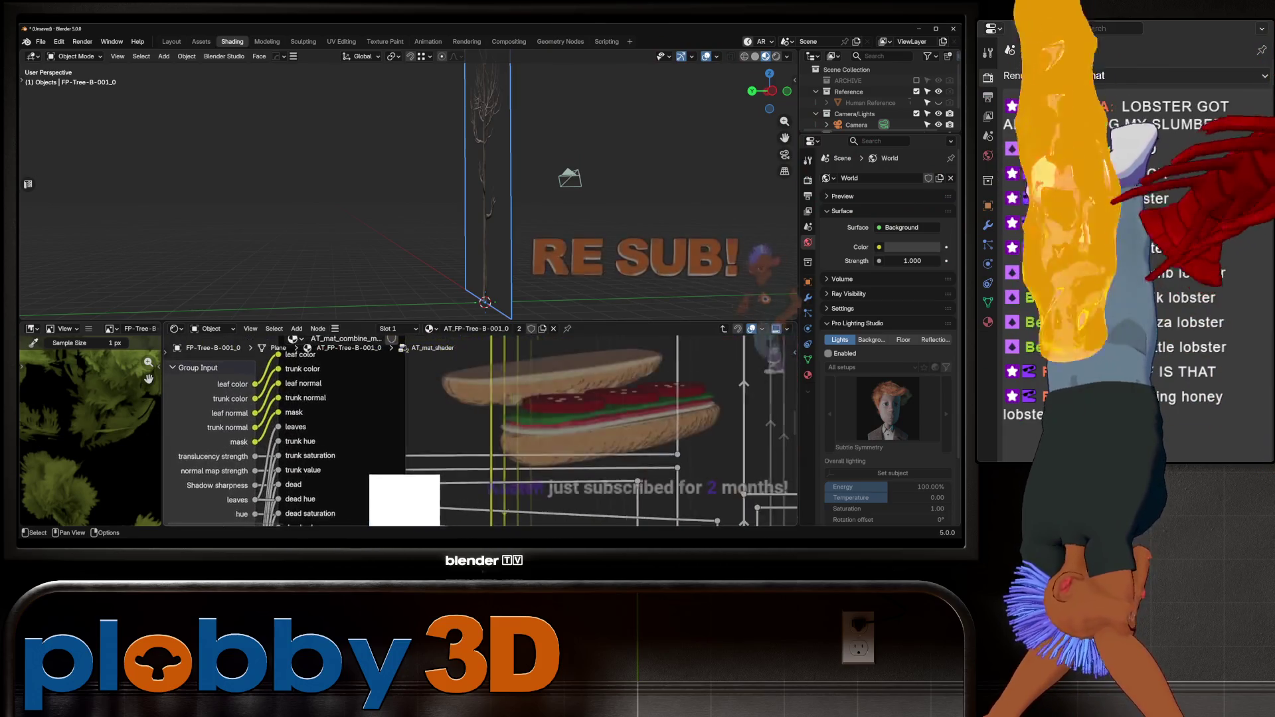
{"action": "key", "text": "Tab"}
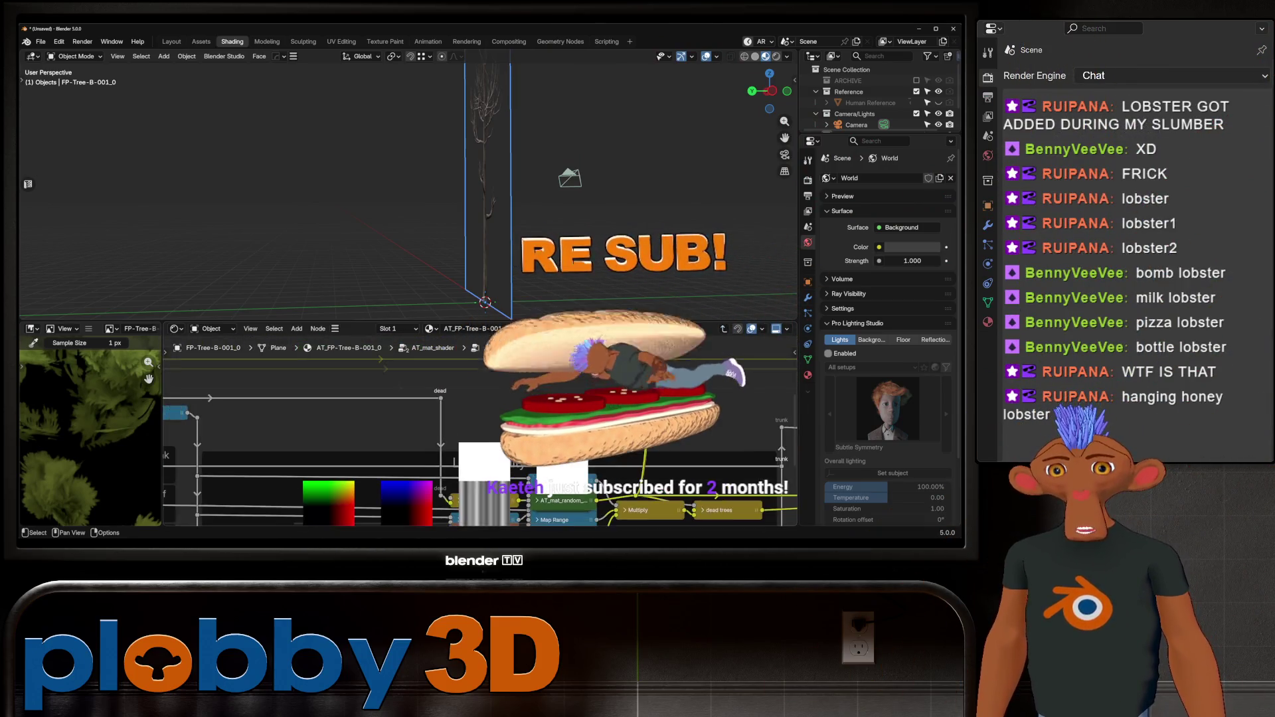
{"action": "middle_click_drag", "start_coordinate": [531, 465], "coordinate": [456, 354]}
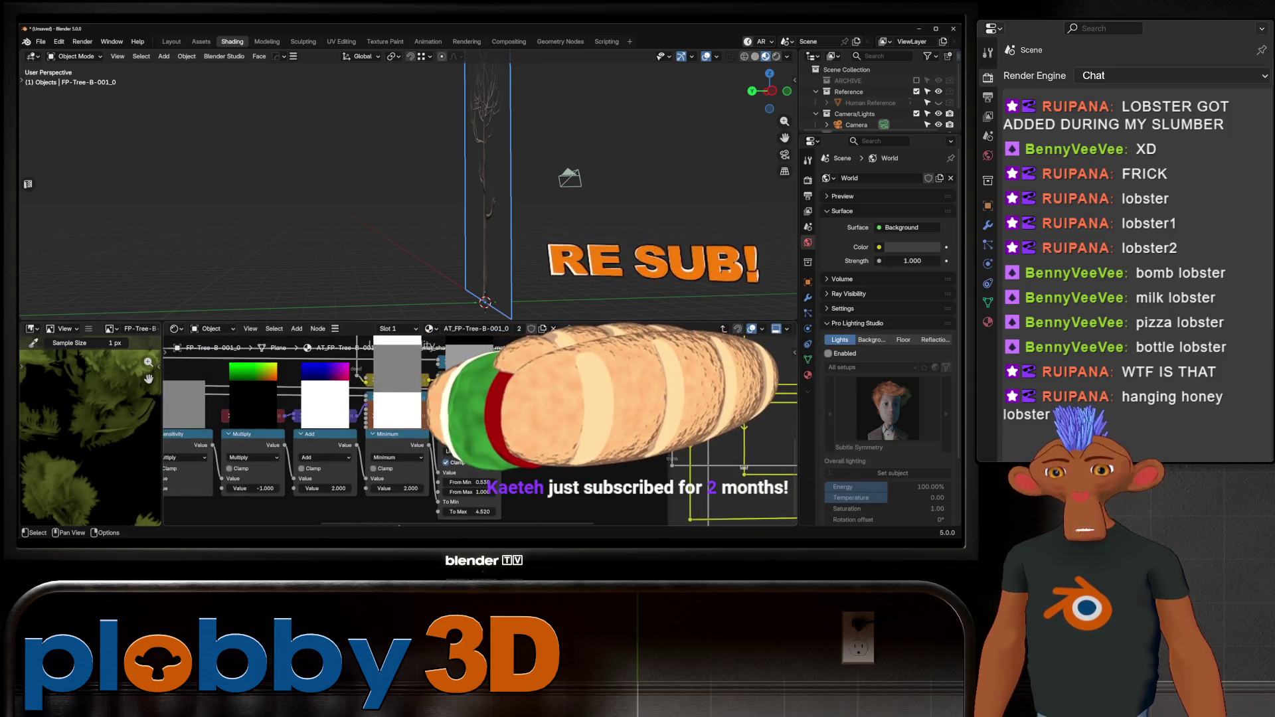
{"action": "scroll", "coordinate": [489, 454], "scroll_direction": "up", "scroll_amount": 2}
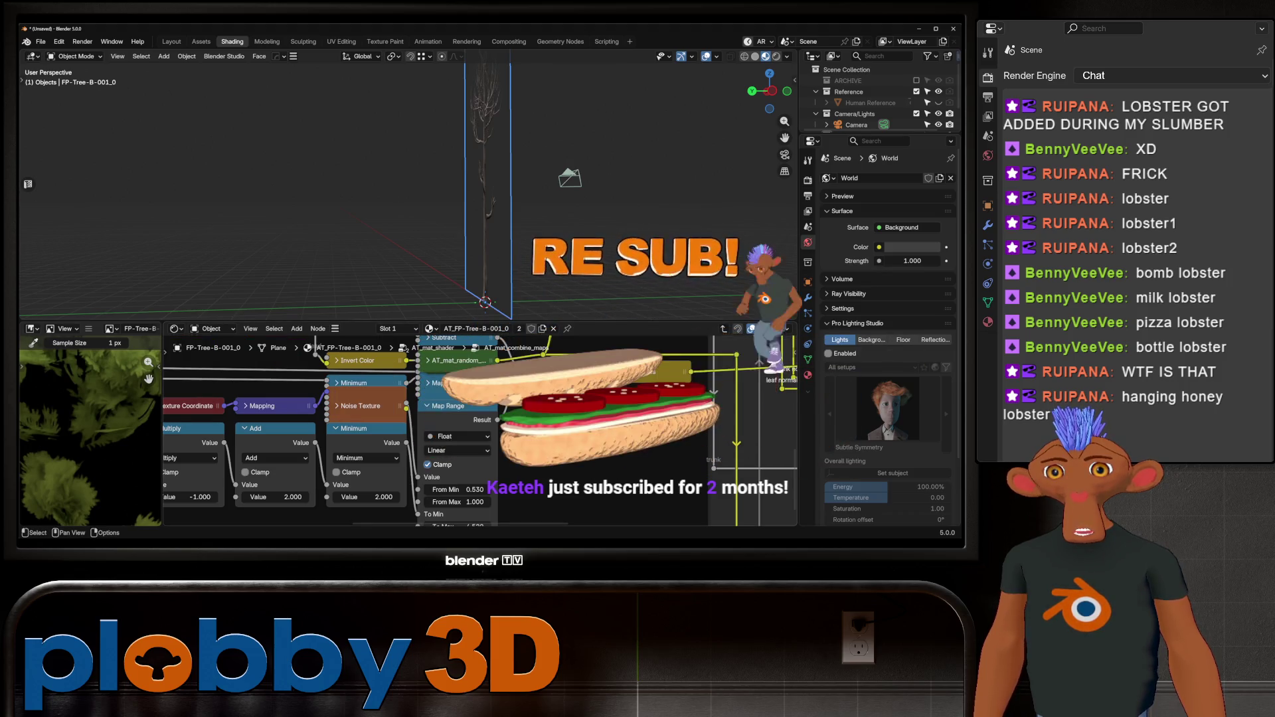
{"action": "mouse_move", "coordinate": [399, 399]}
{"action": "middle_mouse_down"}
{"action": "mouse_move", "coordinate": [391, 462]}
{"action": "mouse_move", "coordinate": [407, 440]}
{"action": "middle_mouse_up"}
{"action": "scroll", "coordinate": [478, 432], "scroll_direction": "down", "scroll_amount": 1}
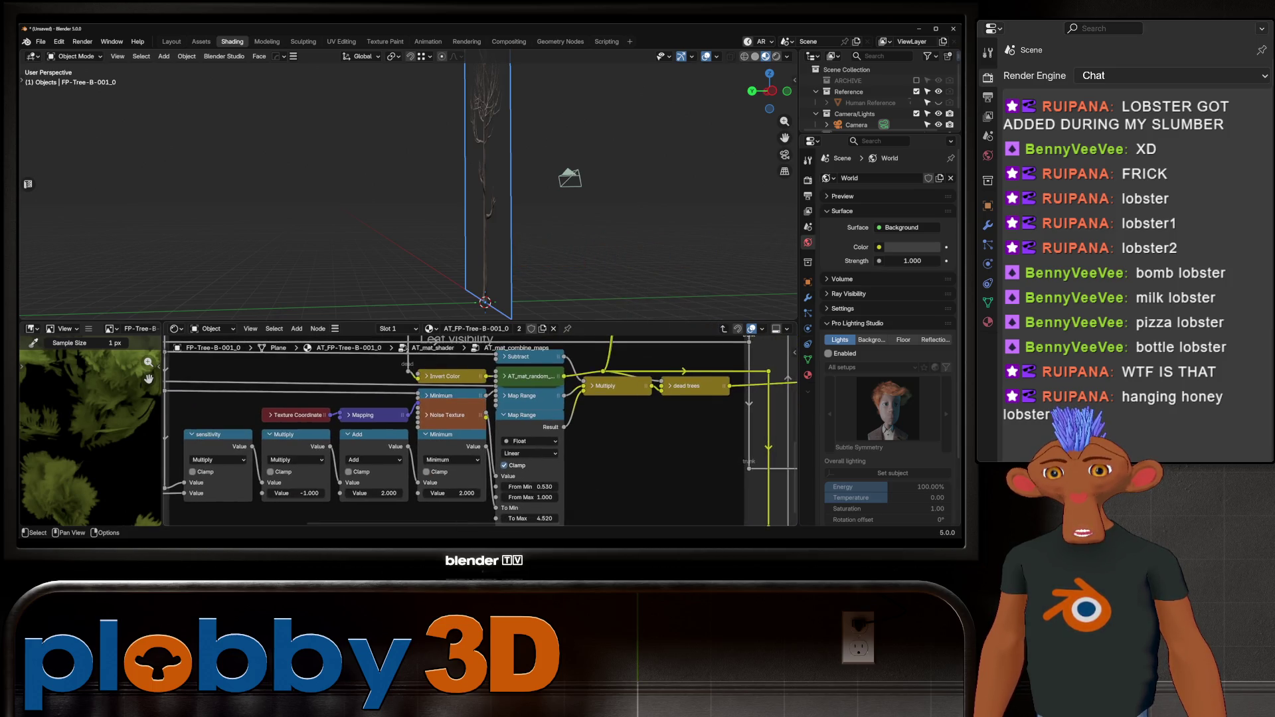
{"action": "middle_click_drag", "start_coordinate": [465, 465], "coordinate": [406, 305]}
{"action": "mouse_move", "coordinate": [531, 398]}
{"action": "middle_mouse_down"}
{"action": "mouse_move", "coordinate": [465, 412]}
{"action": "mouse_move", "coordinate": [339, 484]}
{"action": "middle_mouse_up"}
{"action": "scroll", "coordinate": [465, 522], "scroll_direction": "up", "scroll_amount": 1}
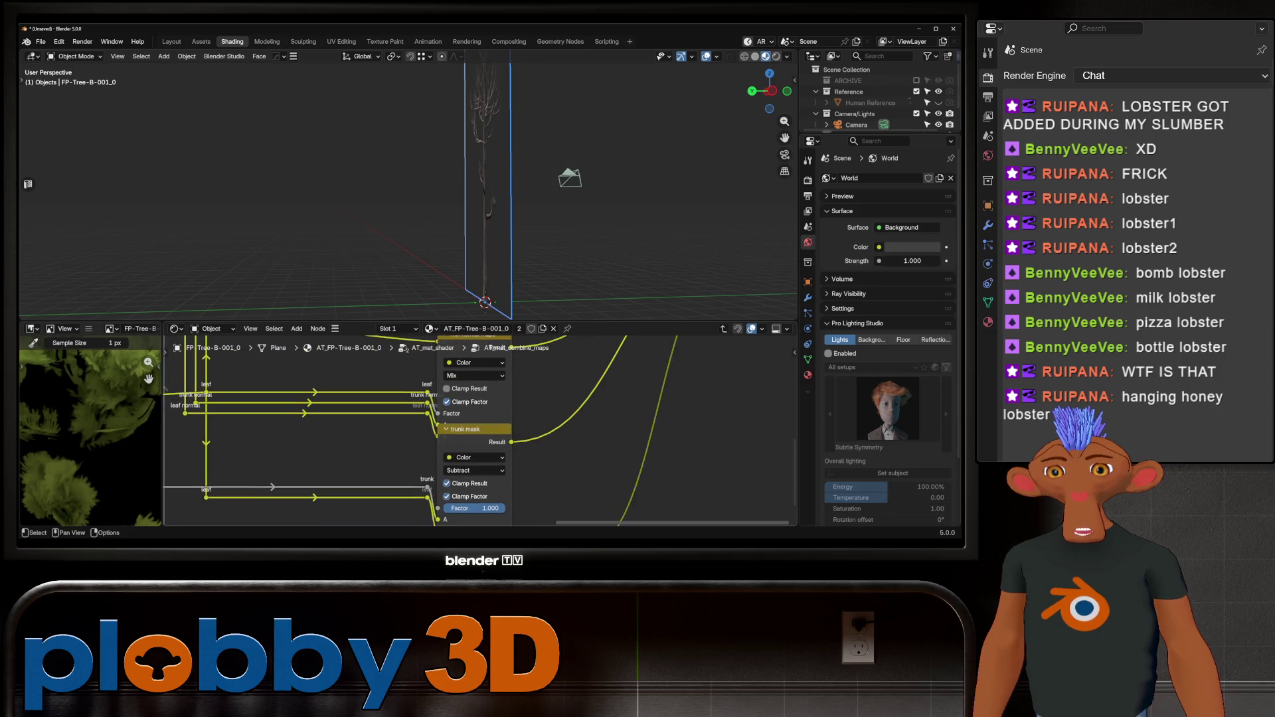
{"action": "left_click_drag", "start_coordinate": [475, 508], "coordinate": [442, 509]}
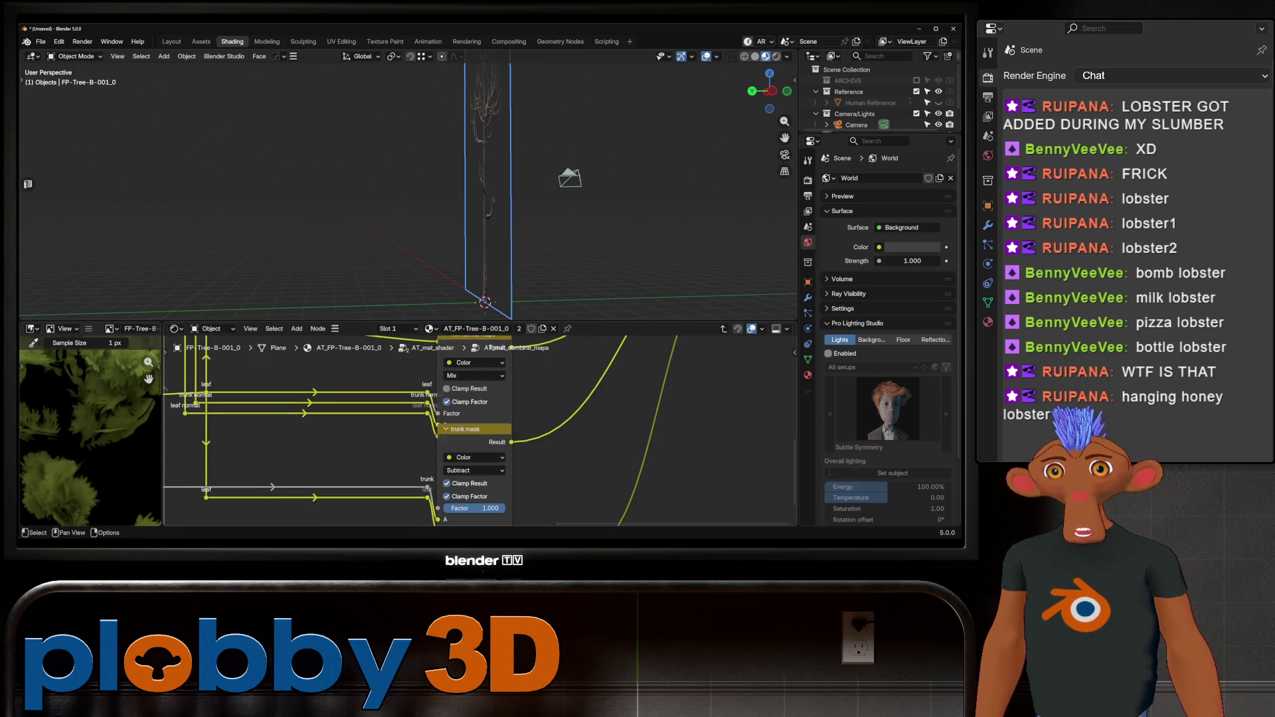
{"action": "middle_click_drag", "start_coordinate": [442, 508], "coordinate": [345, 398]}
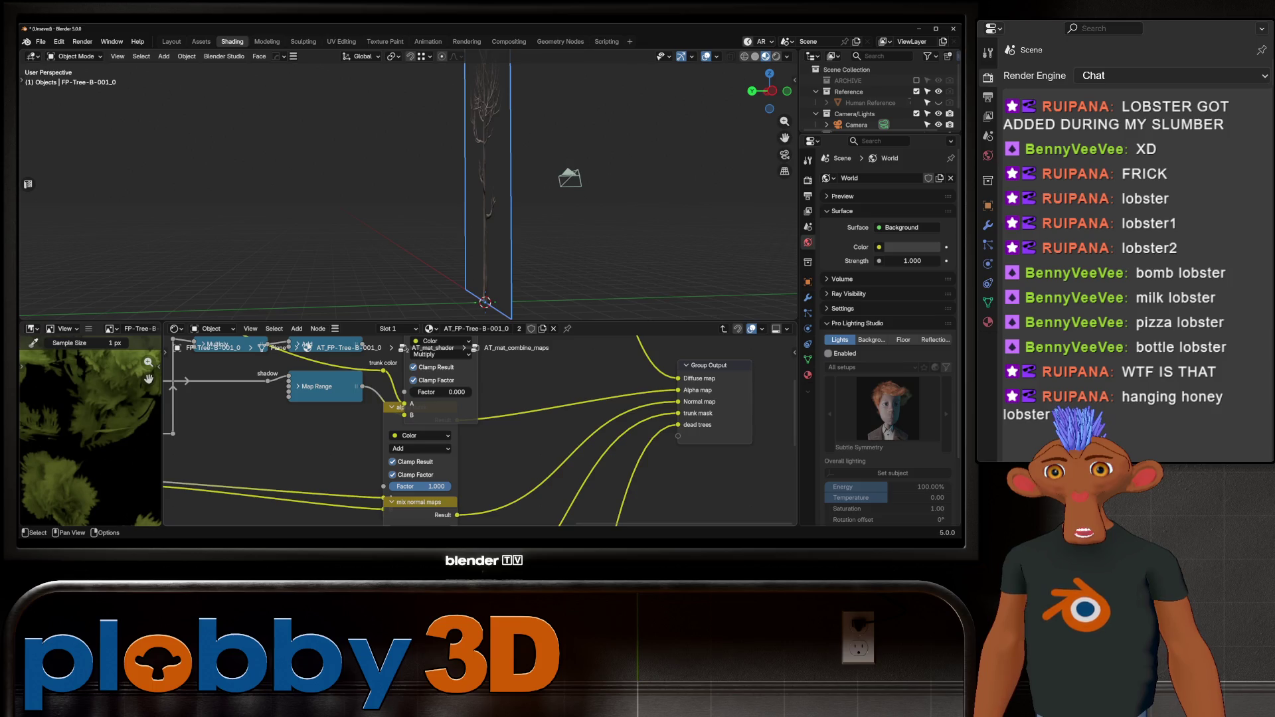
{"action": "mouse_move", "coordinate": [412, 399]}
{"action": "middle_mouse_down"}
{"action": "mouse_move", "coordinate": [409, 492]}
{"action": "mouse_move", "coordinate": [488, 359]}
{"action": "mouse_move", "coordinate": [782, 299]}
{"action": "middle_mouse_up"}
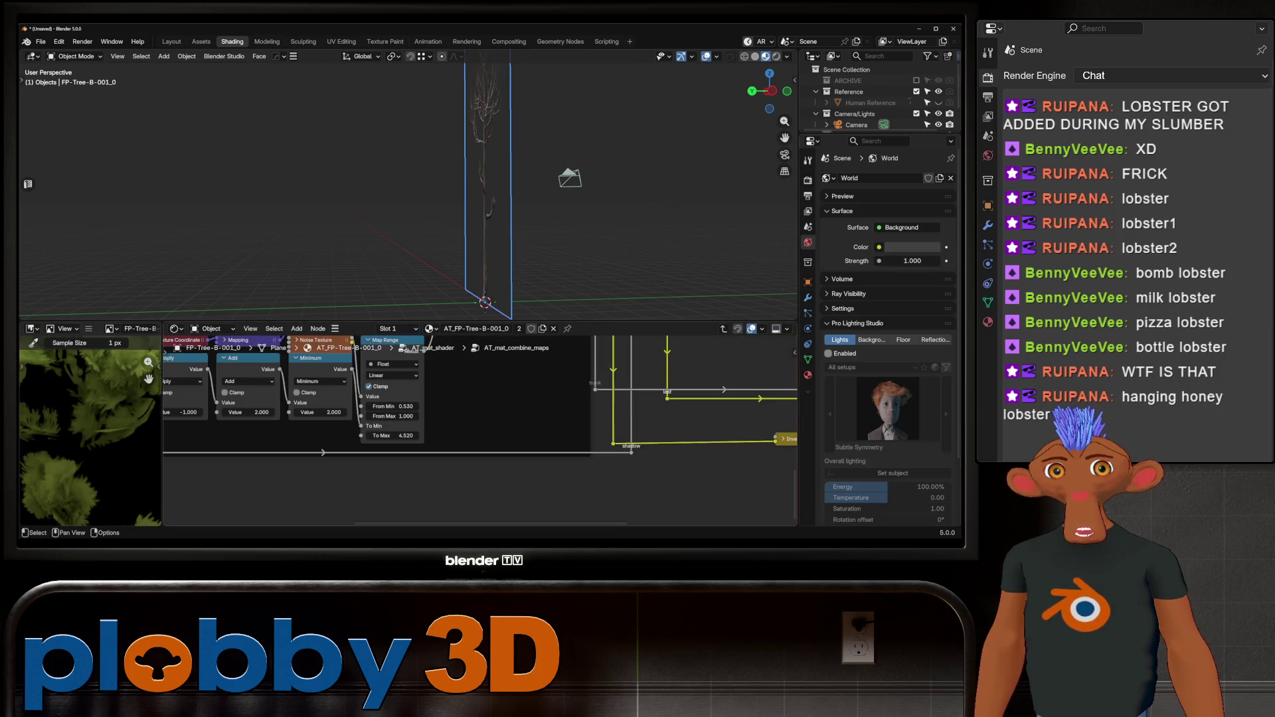
{"action": "scroll", "coordinate": [478, 432], "scroll_direction": "down", "scroll_amount": 5}
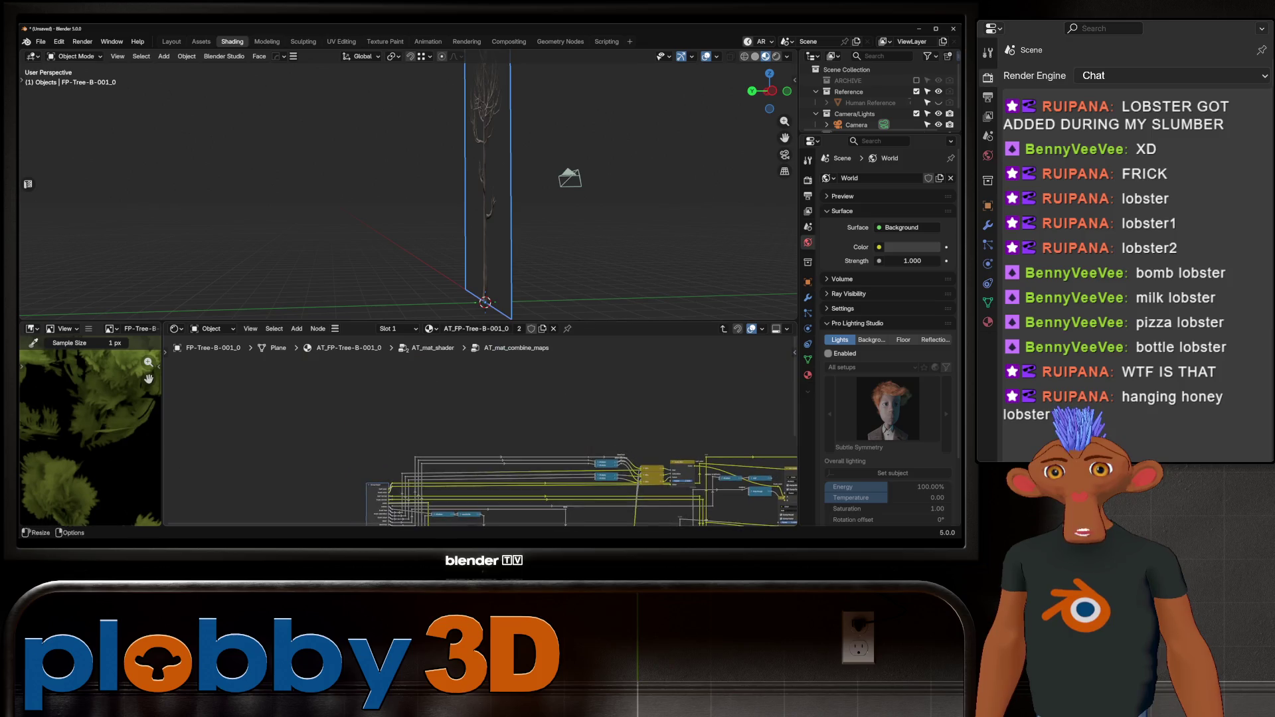
{"action": "middle_click_drag", "start_coordinate": [465, 505], "coordinate": [411, 381]}
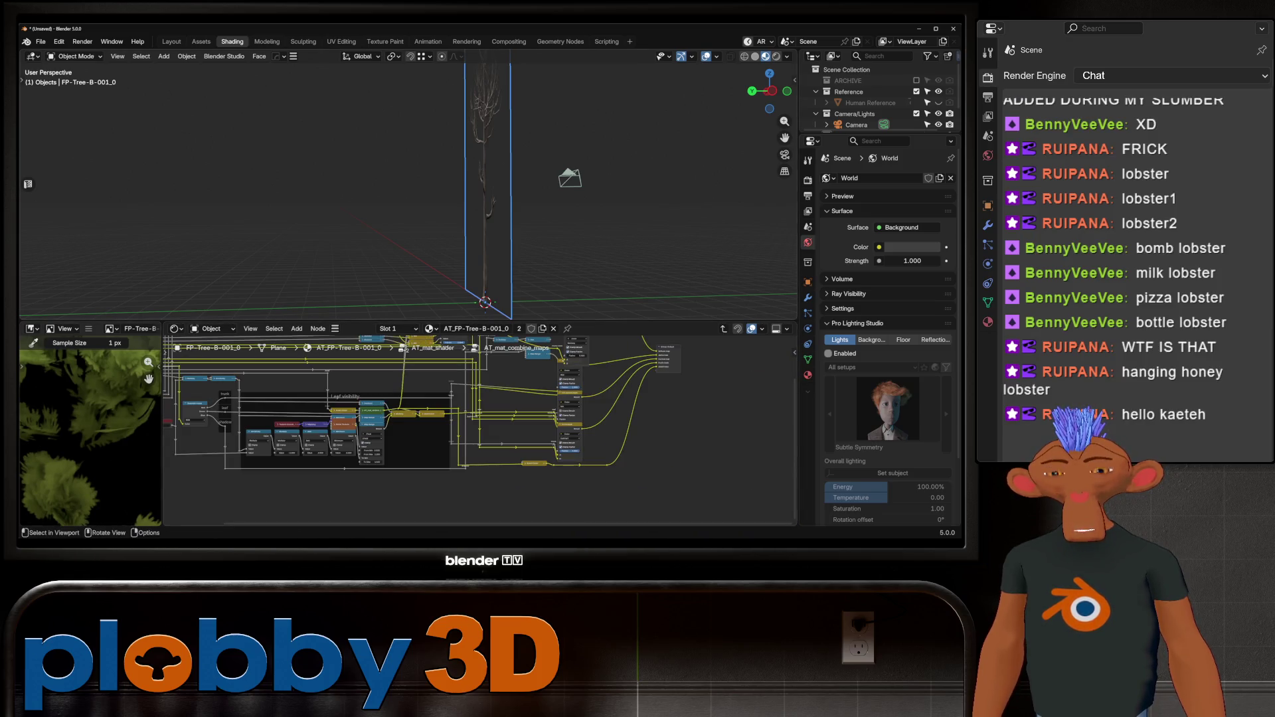
{"action": "middle_click_drag", "start_coordinate": [399, 199], "coordinate": [282, 199]}
{"action": "scroll", "coordinate": [465, 199], "scroll_direction": "up", "scroll_amount": 3}
{"action": "scroll", "coordinate": [236, 439], "scroll_direction": "up", "scroll_amount": 5}
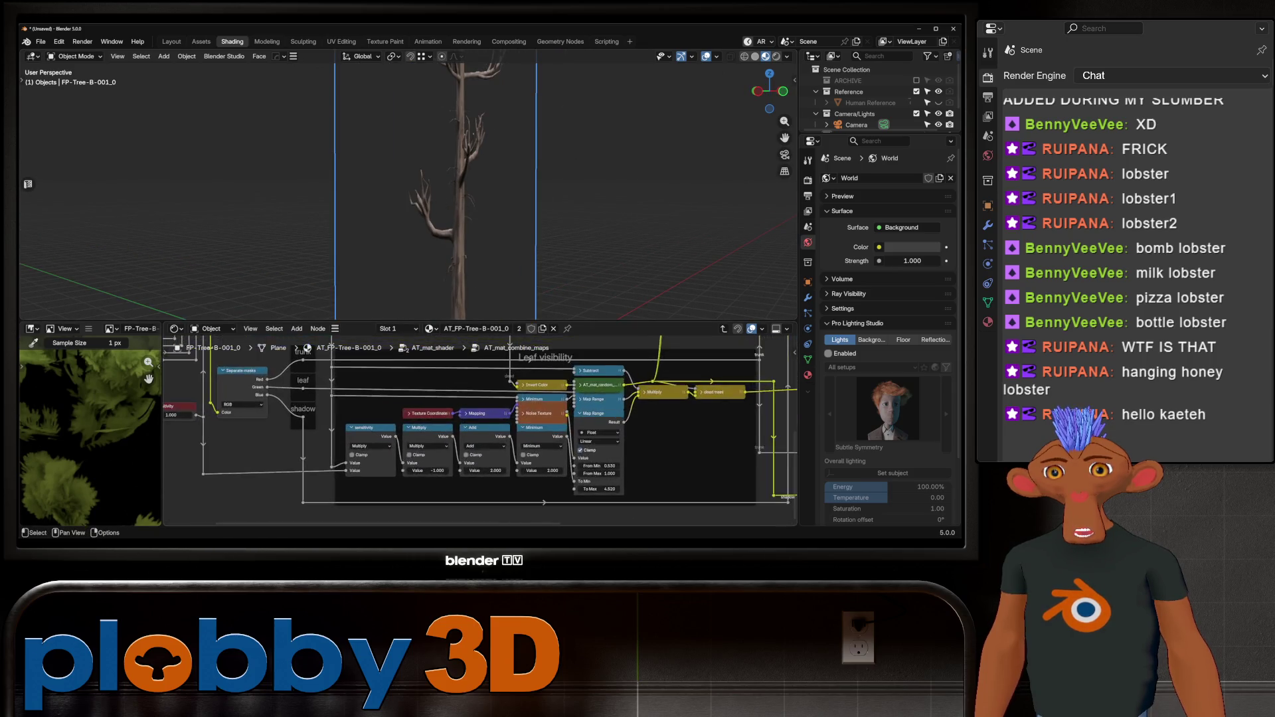
{"action": "mouse_move", "coordinate": [465, 432]}
{"action": "middle_mouse_down"}
{"action": "mouse_move", "coordinate": [279, 435]}
{"action": "mouse_move", "coordinate": [263, 482]}
{"action": "middle_mouse_up"}
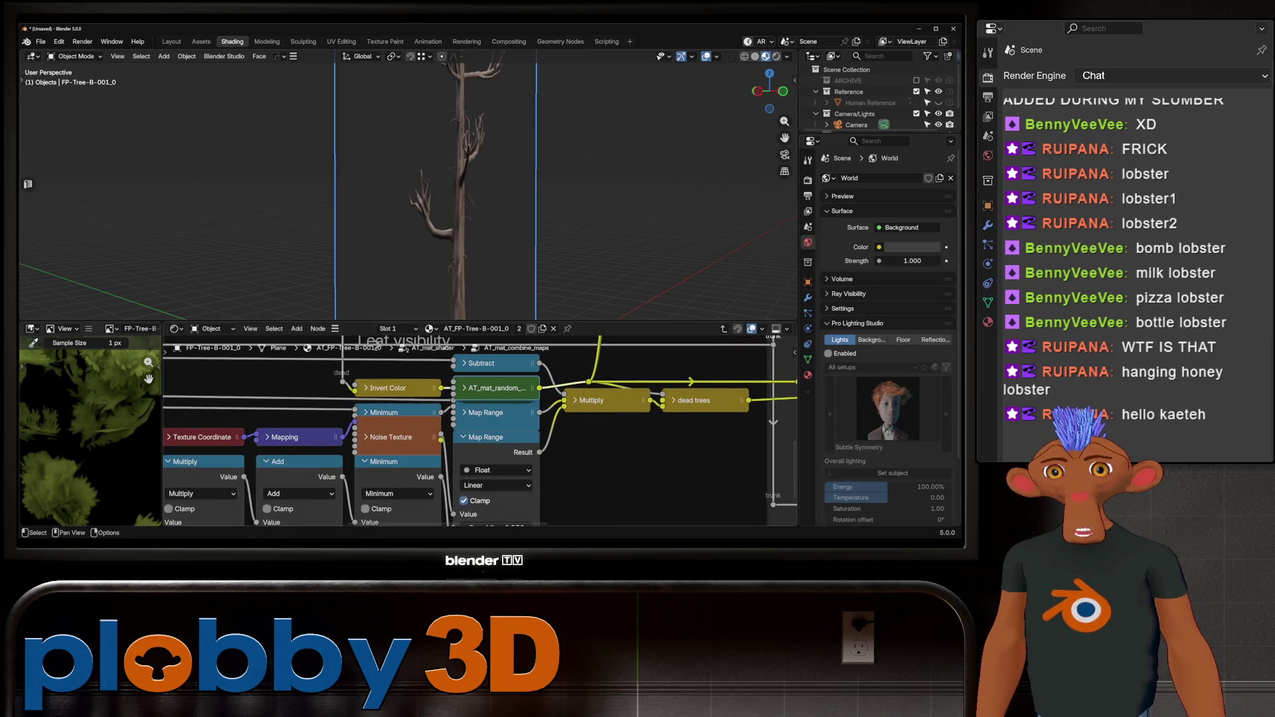
{"action": "scroll", "coordinate": [478, 432], "scroll_direction": "down", "scroll_amount": 1}
{"action": "middle_click_drag", "start_coordinate": [478, 432], "coordinate": [480, 402]}
{"action": "middle_click_drag", "start_coordinate": [504, 498], "coordinate": [505, 451]}
{"action": "mouse_move", "coordinate": [499, 475]}
{"action": "left_mouse_down"}
{"action": "mouse_move", "coordinate": [451, 474]}
{"action": "mouse_move", "coordinate": [499, 474]}
{"action": "mouse_move", "coordinate": [515, 452]}
{"action": "left_mouse_up"}
{"action": "key", "text": "Escape"}
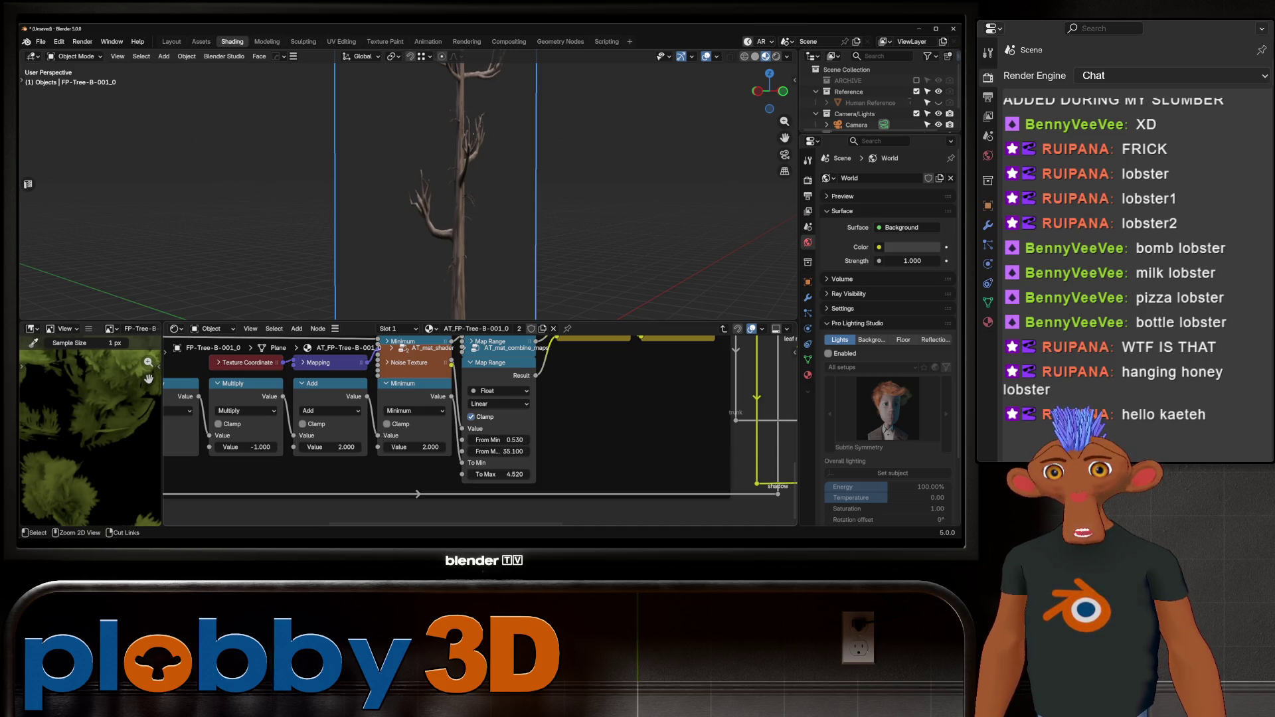
{"action": "middle_click_drag", "start_coordinate": [505, 399], "coordinate": [497, 477]}
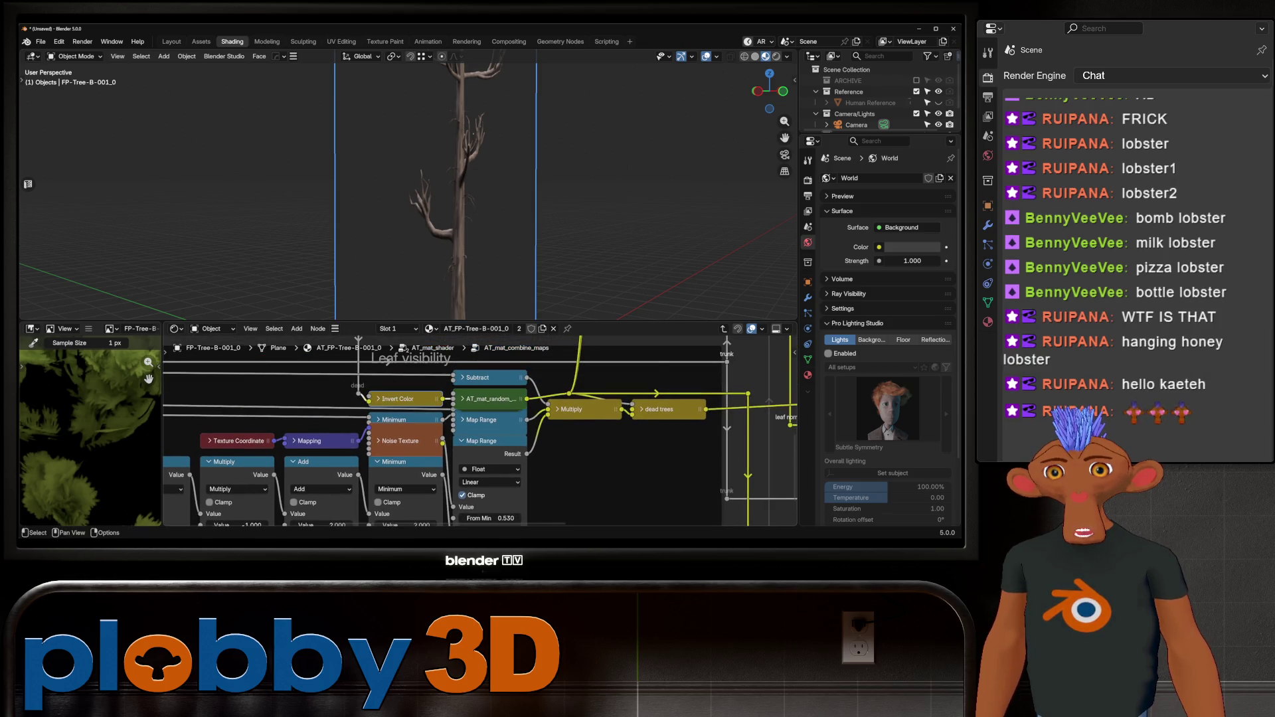
{"action": "middle_click_drag", "start_coordinate": [531, 431], "coordinate": [494, 444]}
{"action": "key", "text": "KP_Decimal"}
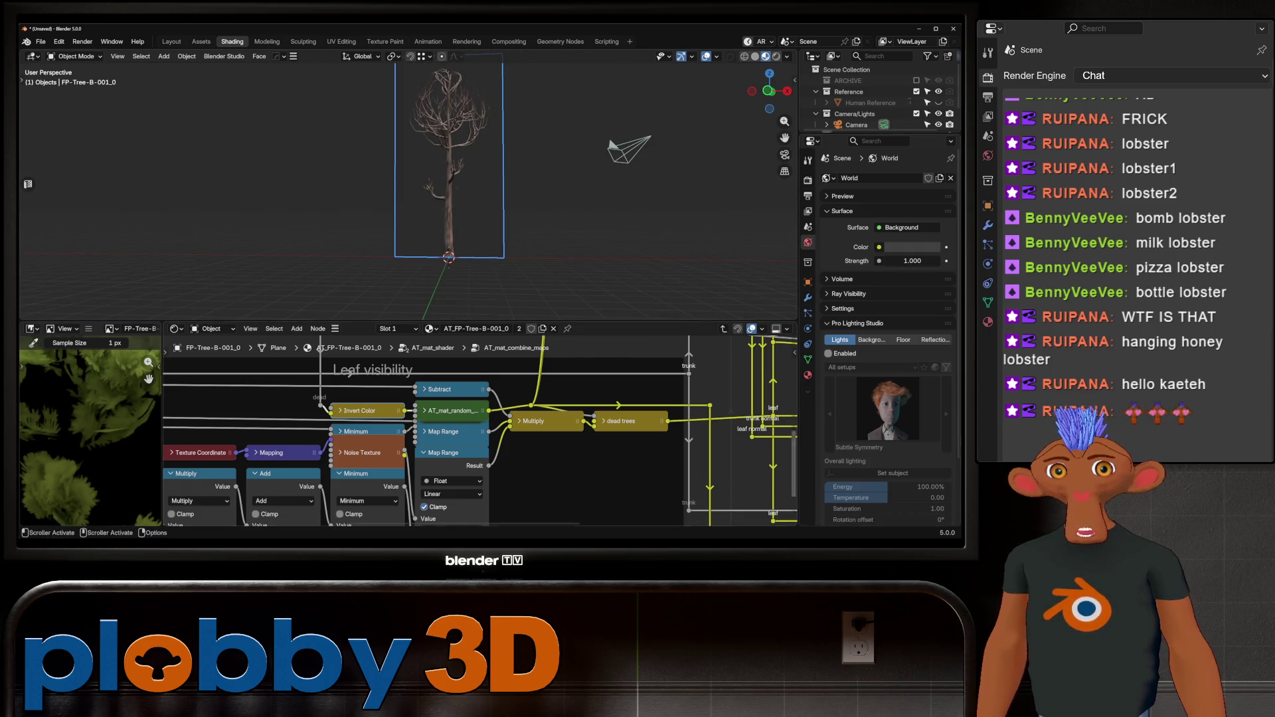
Show the tree plane's Material properties and switch to the Layout workspace.
{"action": "left_click", "coordinate": [807, 374]}
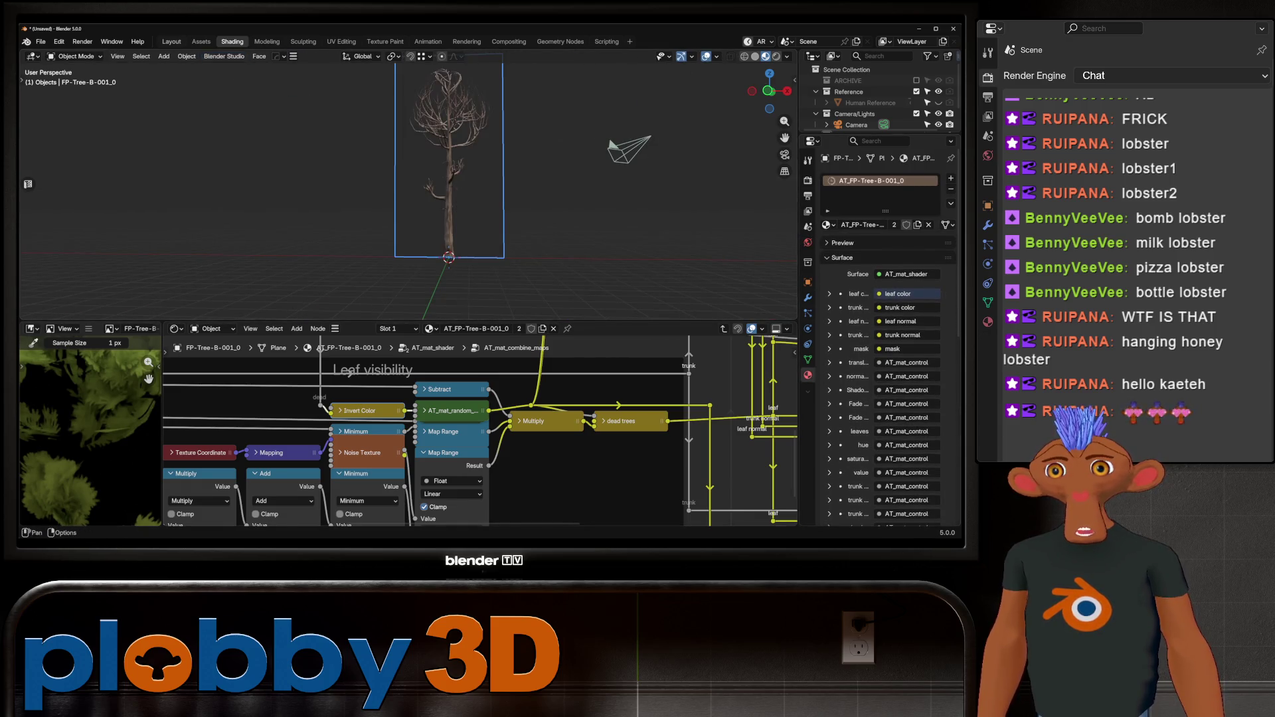
{"action": "left_click", "coordinate": [171, 42]}
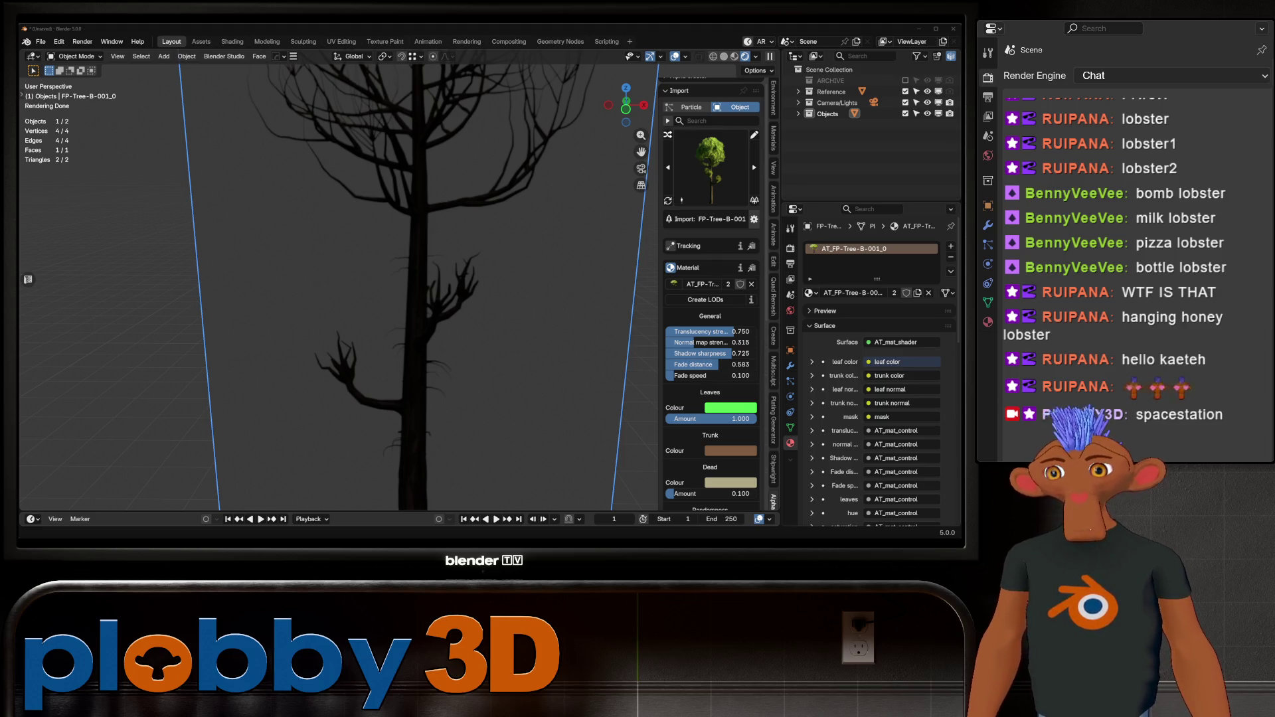
{"action": "scroll", "coordinate": [449, 286], "scroll_direction": "down", "scroll_amount": 5}
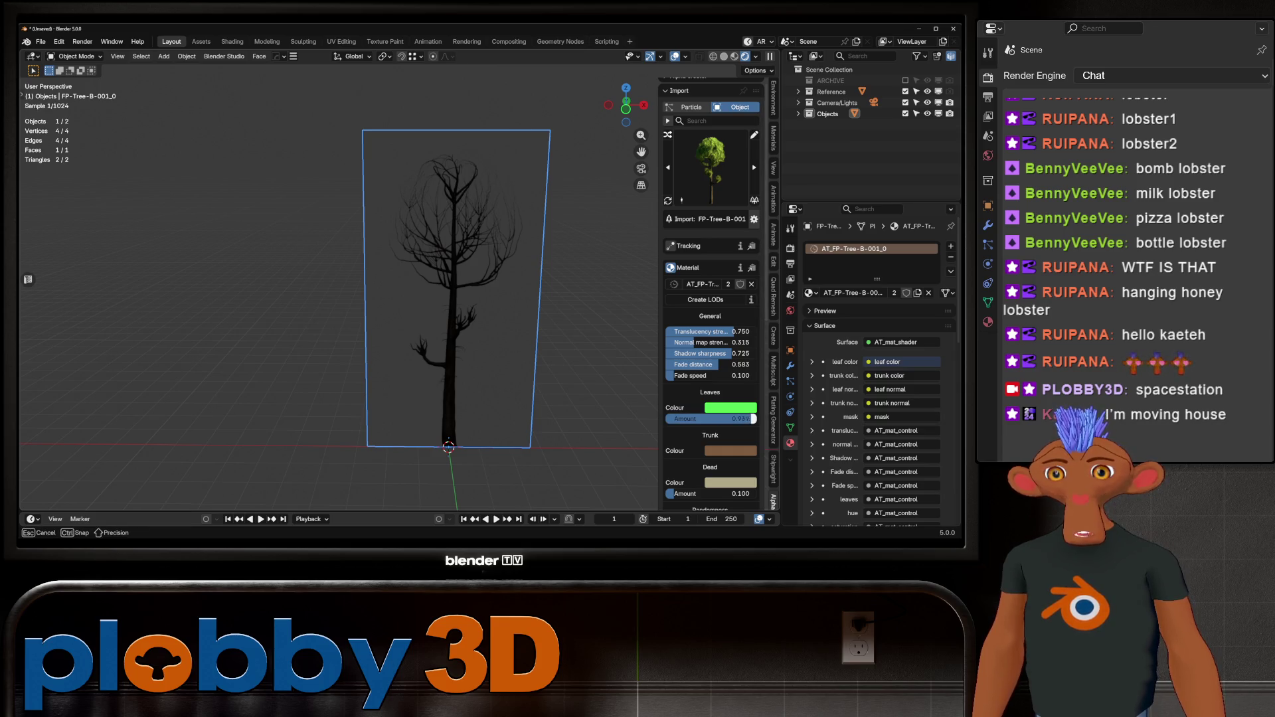
{"action": "scroll", "coordinate": [711, 299], "scroll_direction": "up", "scroll_amount": 1}
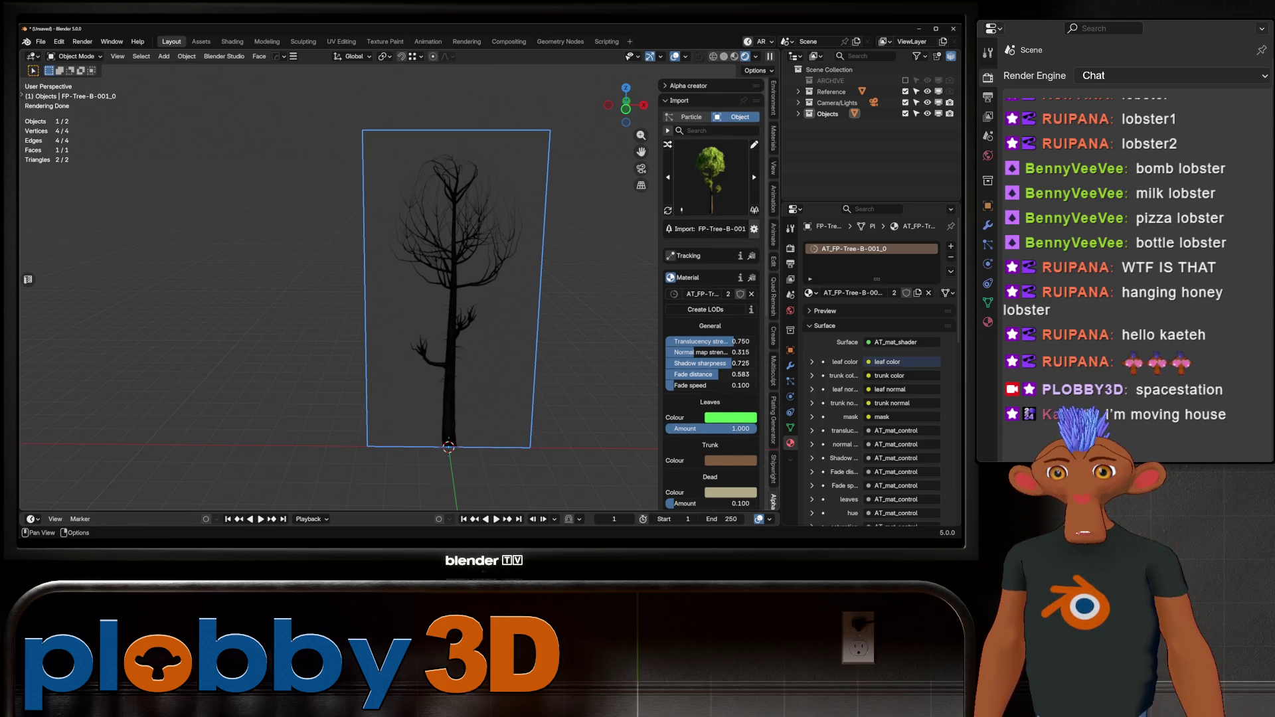
Lower shadow sharpness and fade distance, set randomness to 1.000 and Dead Amount to 0.
{"action": "mouse_move", "coordinate": [711, 364]}
{"action": "left_mouse_down"}
{"action": "mouse_move", "coordinate": [699, 364]}
{"action": "mouse_move", "coordinate": [744, 370]}
{"action": "mouse_move", "coordinate": [705, 391]}
{"action": "mouse_move", "coordinate": [750, 392]}
{"action": "left_mouse_up"}
{"action": "scroll", "coordinate": [709, 375], "scroll_direction": "down", "scroll_amount": 6}
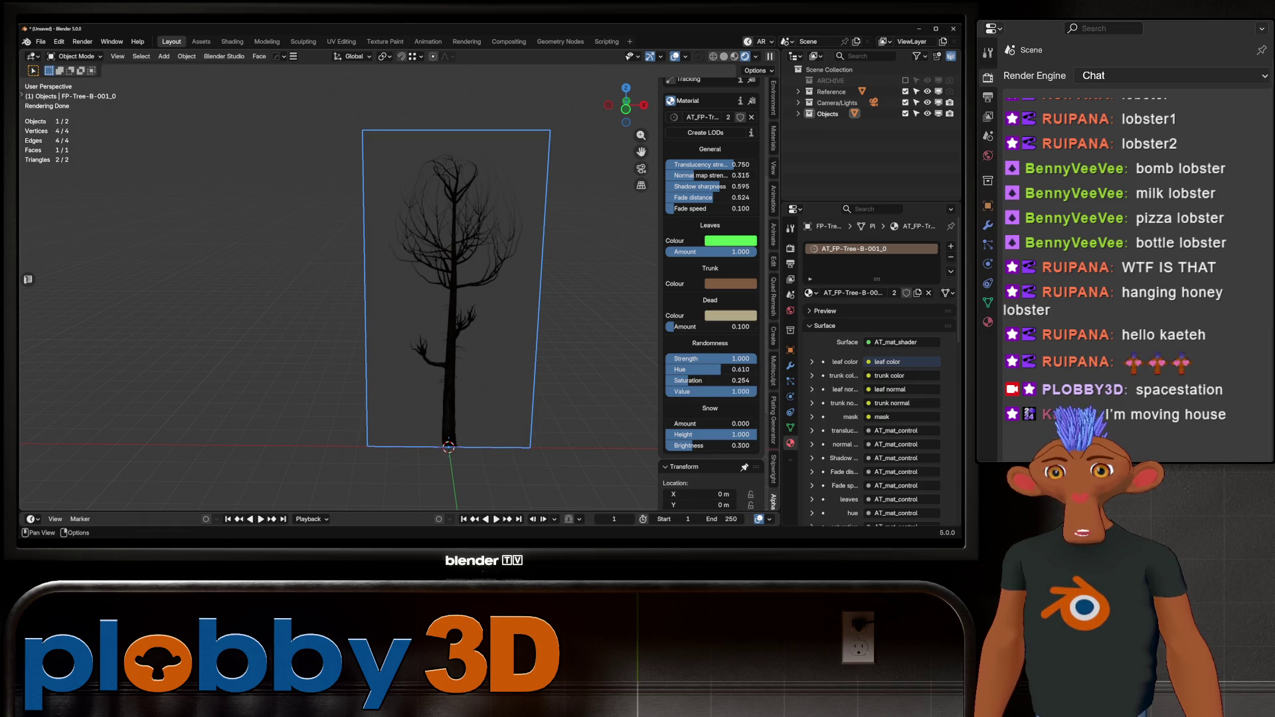
{"action": "left_click_drag", "start_coordinate": [711, 327], "coordinate": [690, 327]}
{"action": "middle_click_drag", "start_coordinate": [332, 279], "coordinate": [505, 279]}
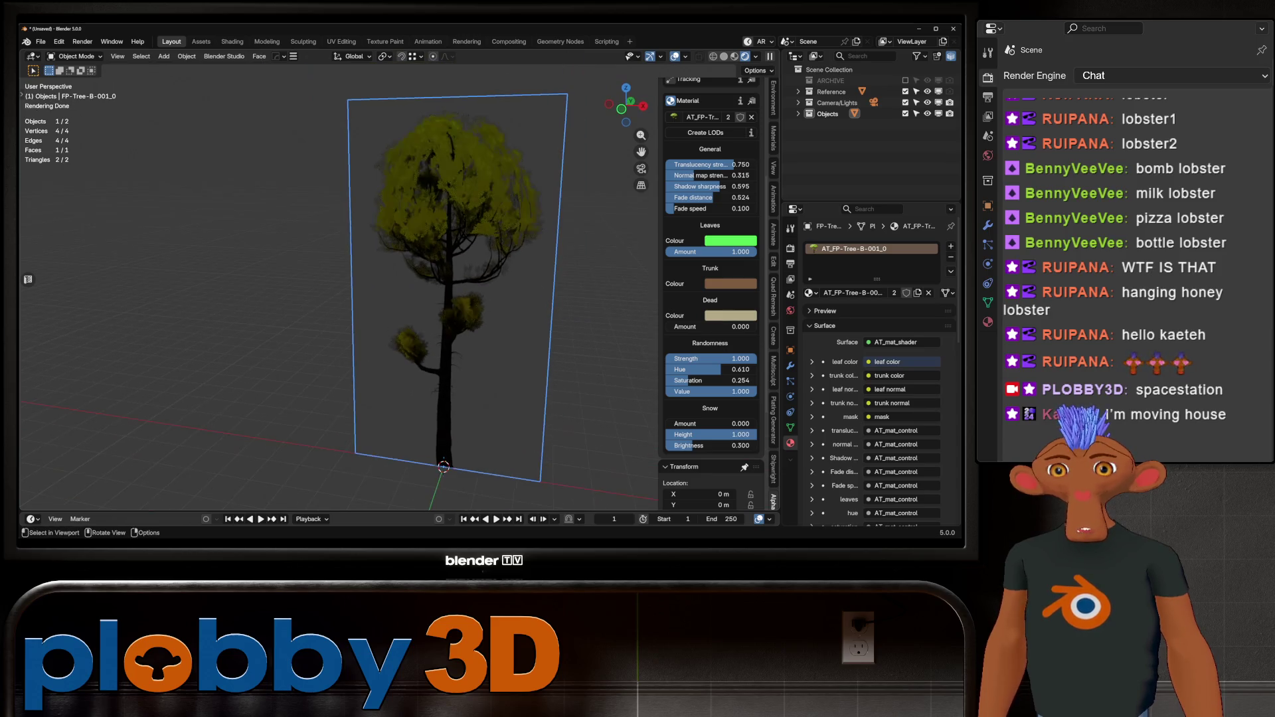
{"action": "scroll", "coordinate": [492, 279], "scroll_direction": "up", "scroll_amount": 5}
{"action": "scroll", "coordinate": [432, 279], "scroll_direction": "down", "scroll_amount": 5}
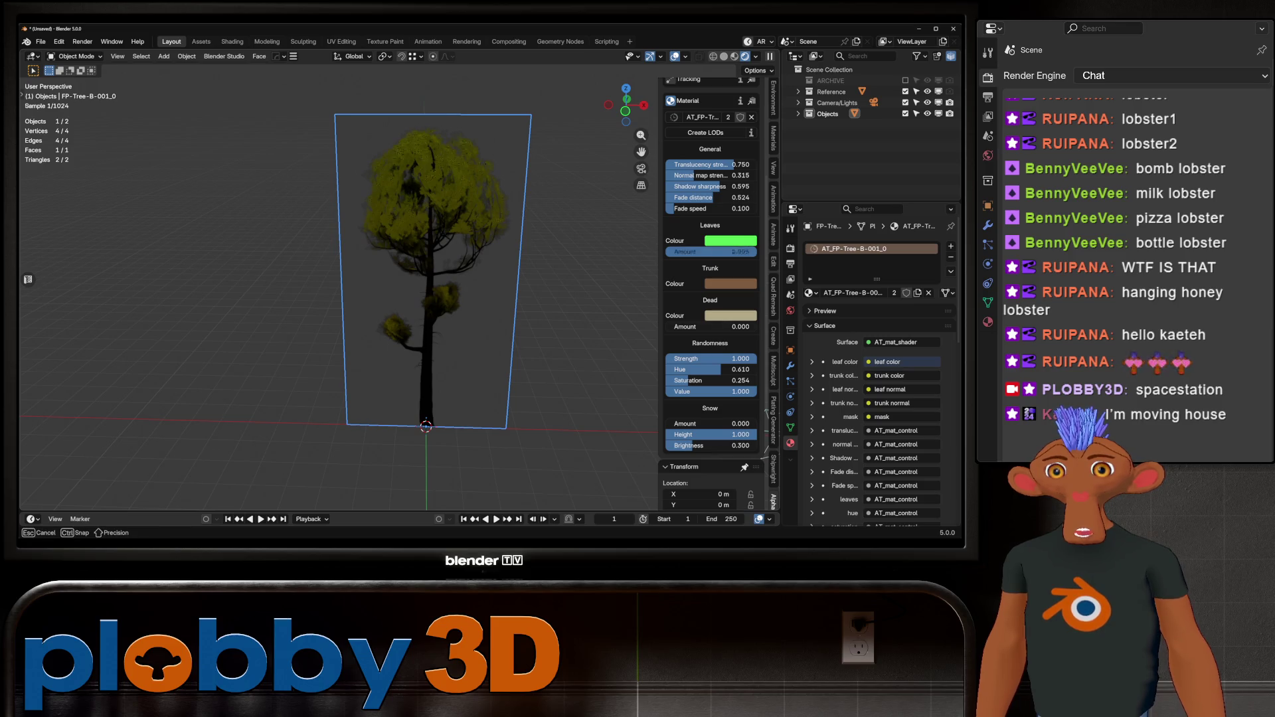
Fully saturate the Leaves Colour and shift its hue between teal and green.
{"action": "mouse_move", "coordinate": [737, 252]}
{"action": "left_mouse_down"}
{"action": "mouse_move", "coordinate": [671, 252]}
{"action": "mouse_move", "coordinate": [754, 252]}
{"action": "left_mouse_up"}
{"action": "left_click", "coordinate": [731, 241]}
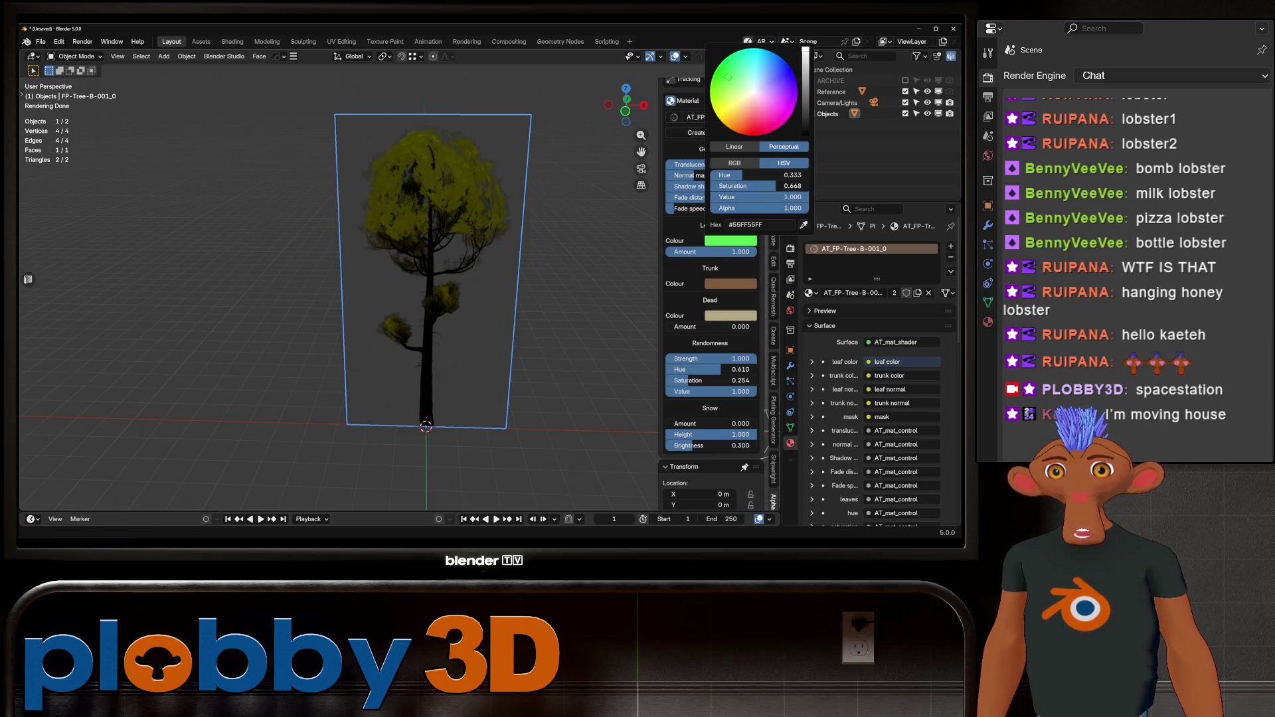
{"action": "mouse_move", "coordinate": [805, 50]}
{"action": "left_mouse_down"}
{"action": "mouse_move", "coordinate": [805, 133]}
{"action": "mouse_move", "coordinate": [805, 50]}
{"action": "left_mouse_up"}
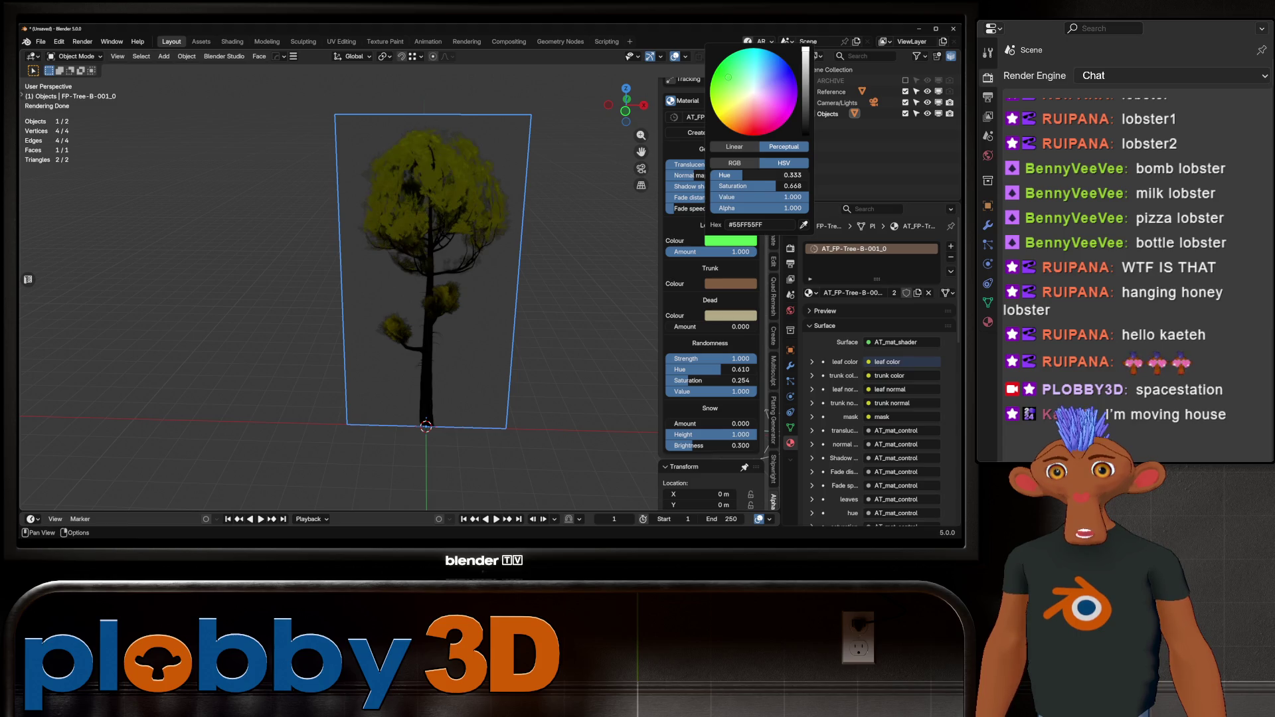
{"action": "mouse_move", "coordinate": [764, 186]}
{"action": "left_mouse_down"}
{"action": "mouse_move", "coordinate": [797, 186]}
{"action": "mouse_move", "coordinate": [757, 175]}
{"action": "left_mouse_up"}
{"action": "scroll", "coordinate": [465, 299], "scroll_direction": "down", "scroll_amount": 3}
{"action": "middle_click_drag", "start_coordinate": [465, 298], "coordinate": [505, 285]}
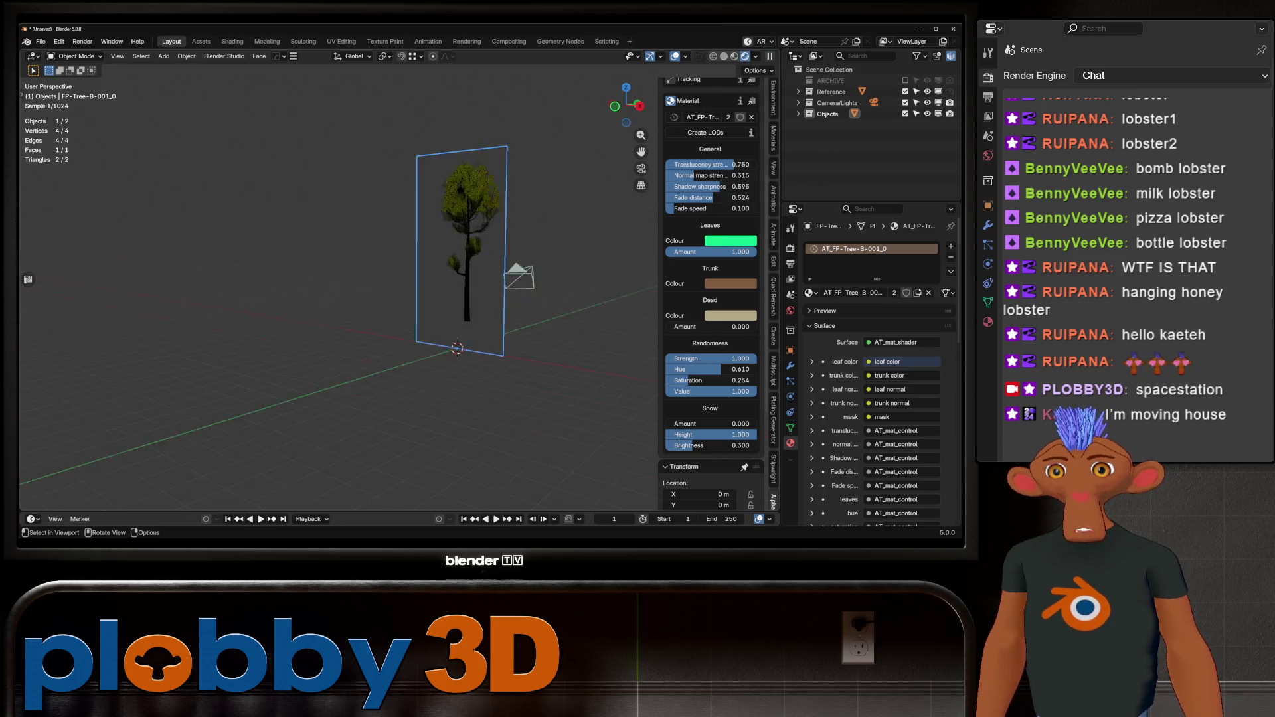
{"action": "scroll", "coordinate": [653, 350], "scroll_direction": "up", "scroll_amount": 5}
{"action": "scroll", "coordinate": [653, 350], "scroll_direction": "down", "scroll_amount": 5}
{"action": "middle_click_drag", "start_coordinate": [598, 332], "coordinate": [653, 350]}
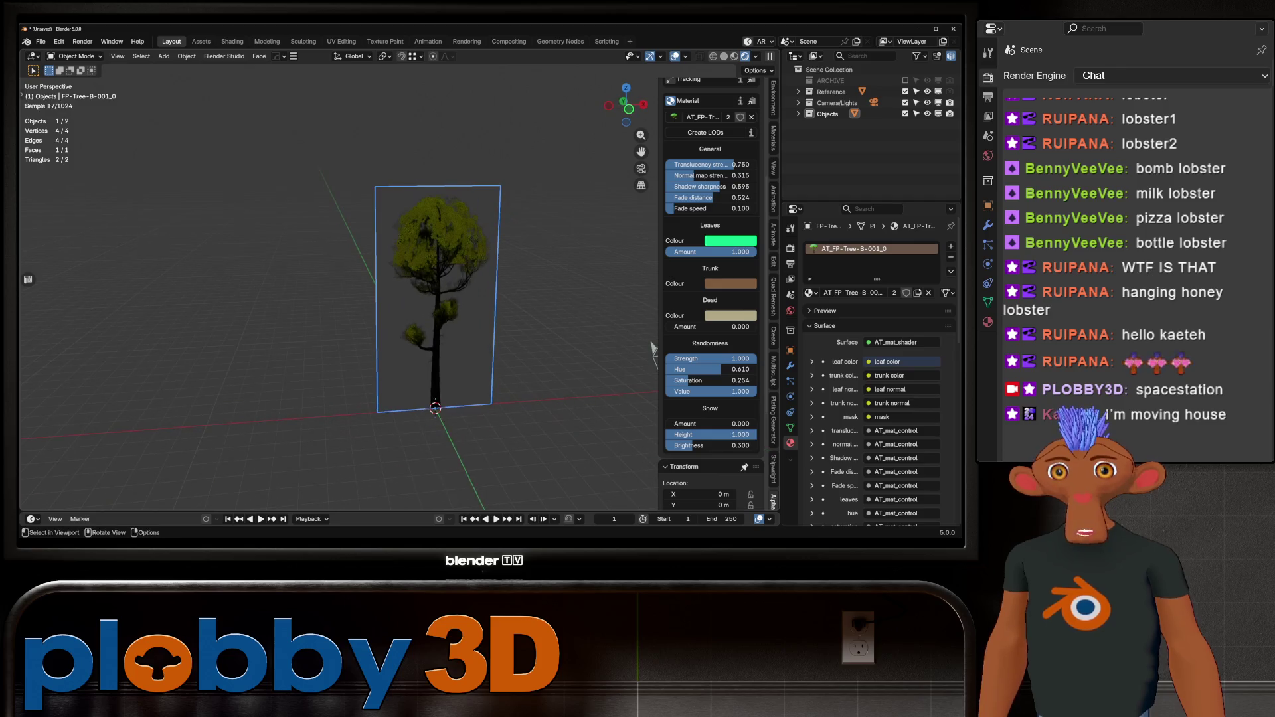
Add a Sun lamp to the scene and rotate it freely.
{"action": "key", "text": "shift+a"}
{"action": "mouse_move", "coordinate": [432, 448]}
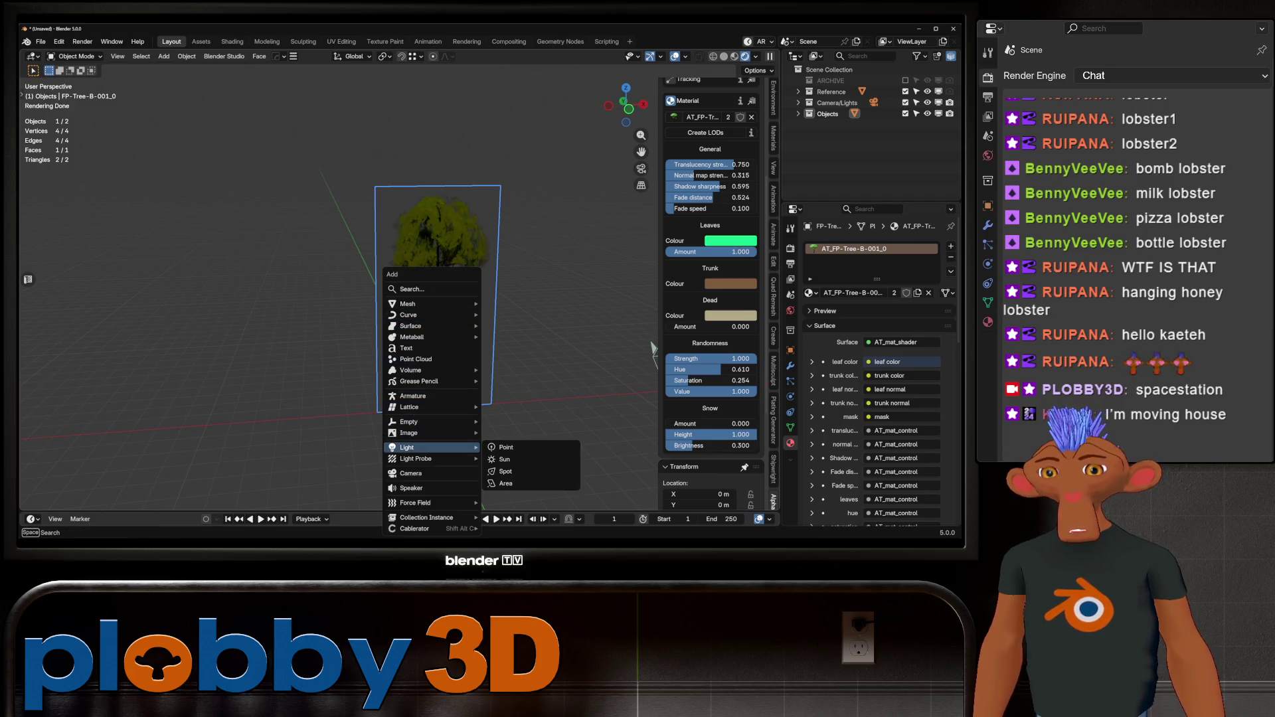
{"action": "left_click", "coordinate": [505, 460]}
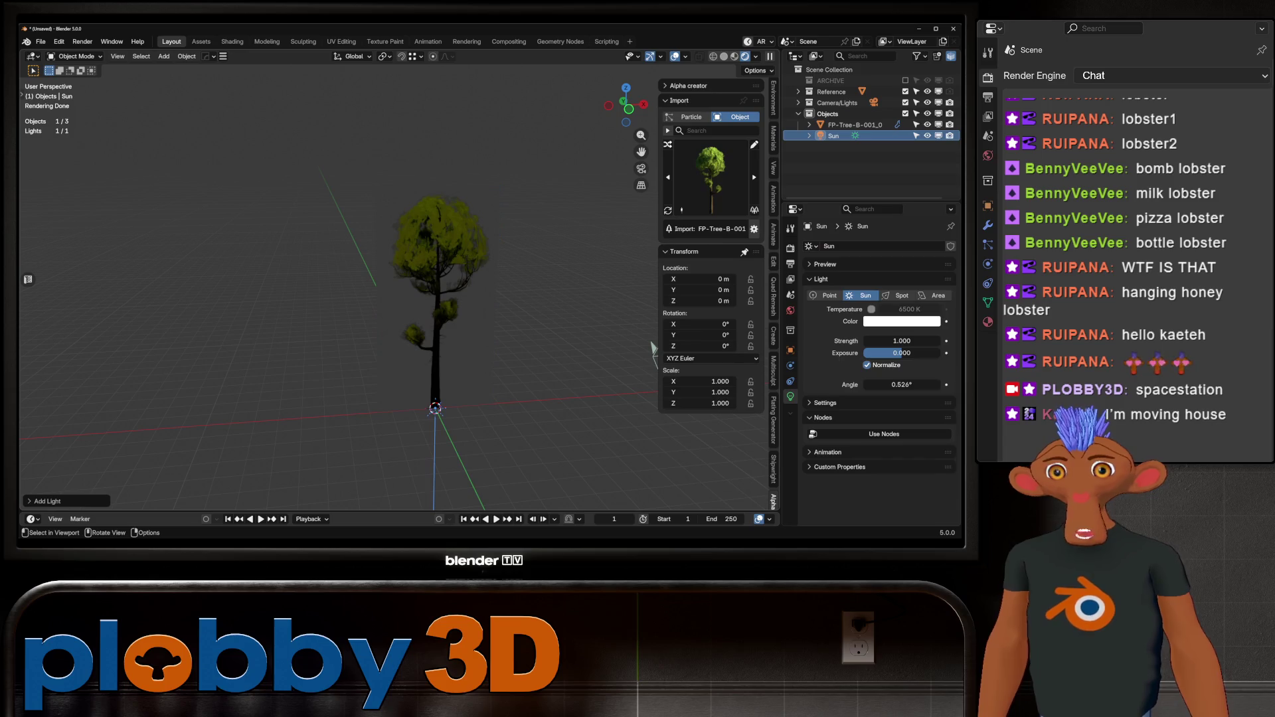
{"action": "key", "text": "r"}
{"action": "key", "text": "x"}
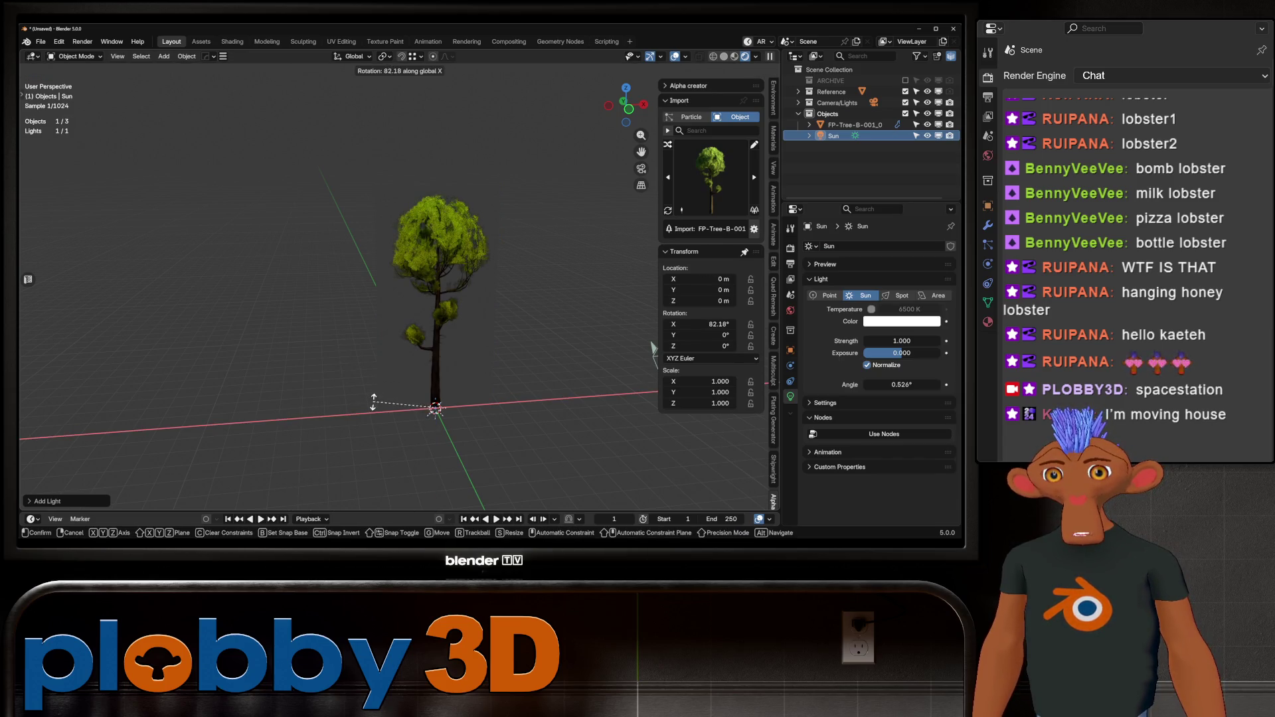
{"action": "key", "text": "c"}
{"action": "left_click", "coordinate": [349, 297]}
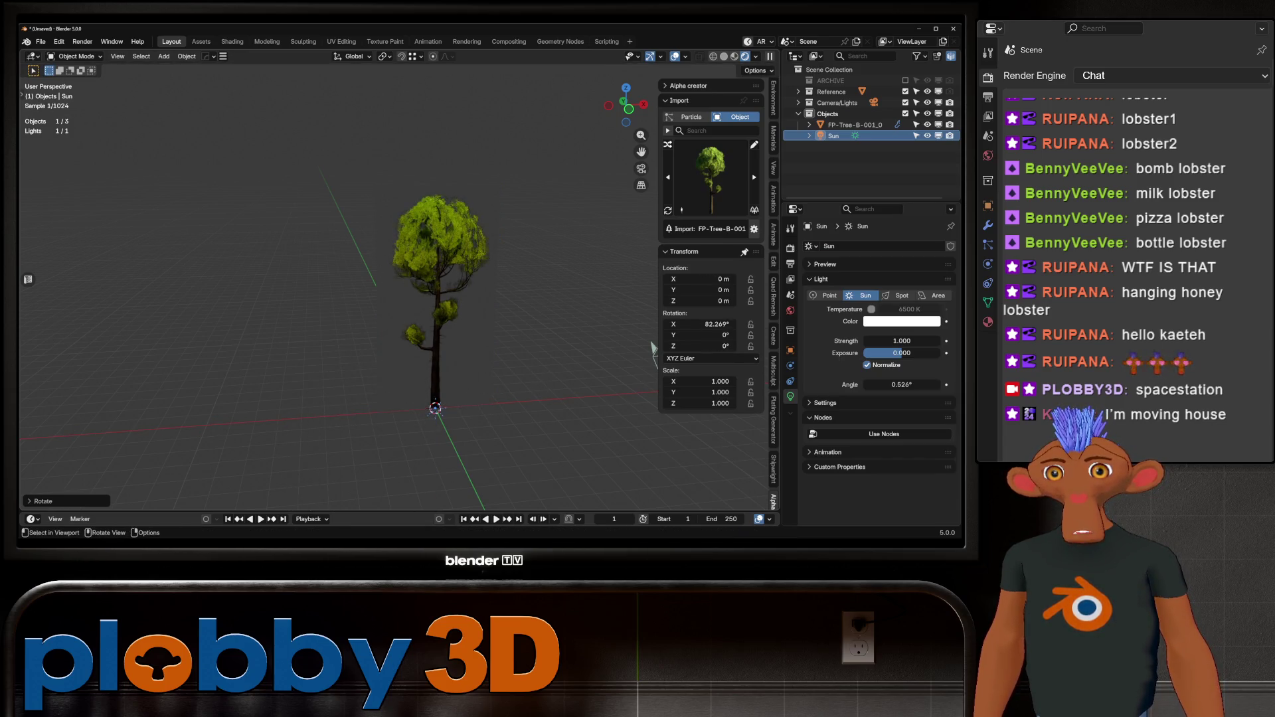
Move the sun up to the tree's left, around (-8.72, 3.38, 8.39 m), and tilt it around X.
{"action": "key", "text": "g"}
{"action": "left_click", "coordinate": [327, 219]}
{"action": "key", "text": "r"}
{"action": "key", "text": "x"}
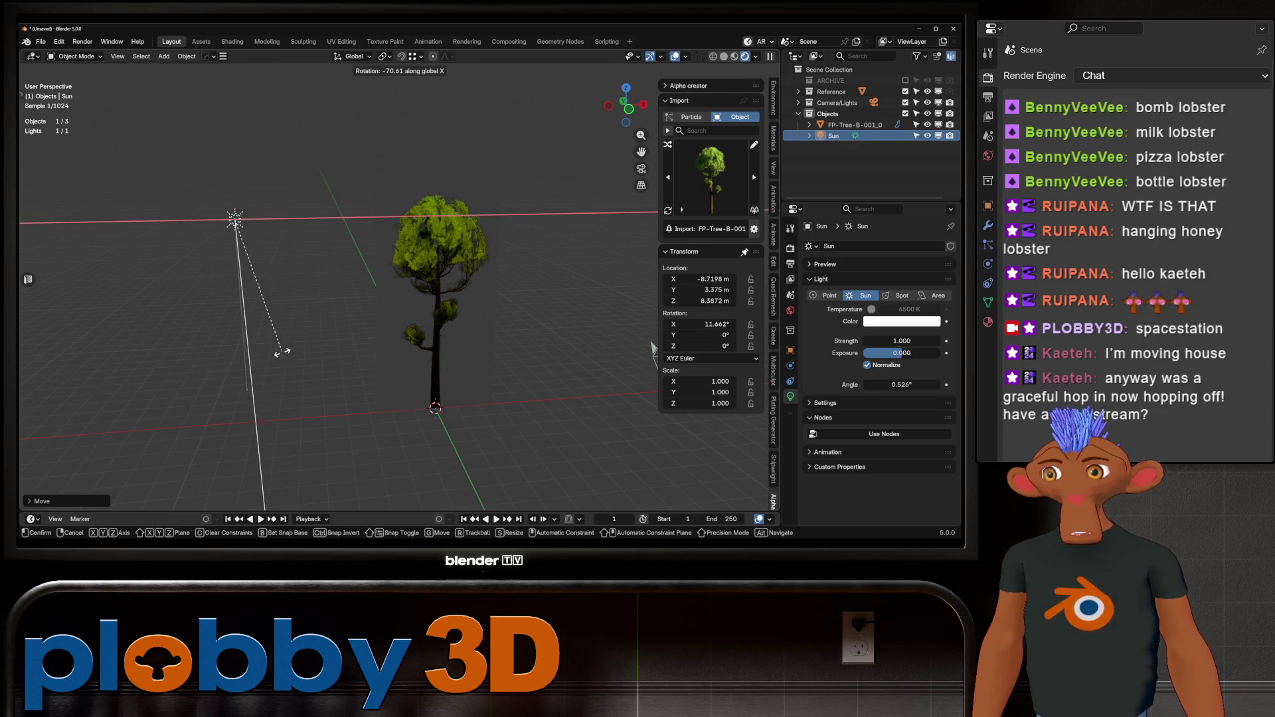
{"action": "left_click", "coordinate": [326, 225]}
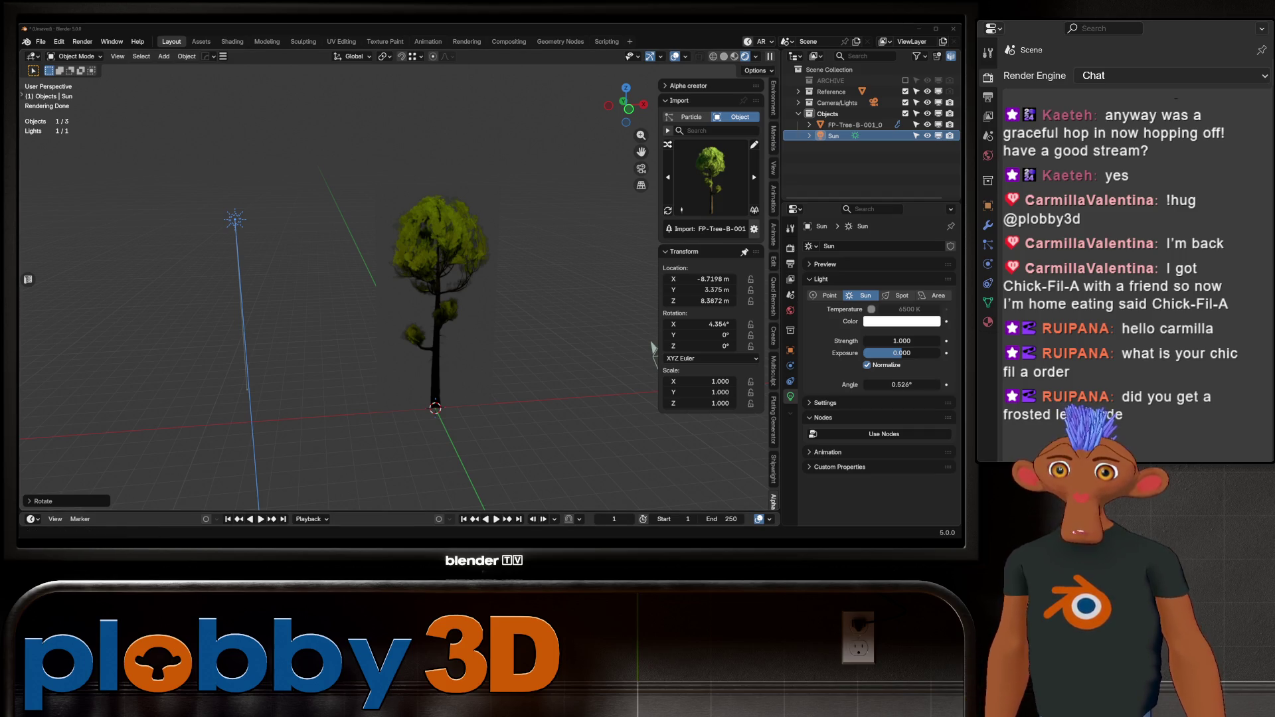
Move the sun along the global X axis and raise its strength to 3.870.
{"action": "middle_click_drag", "start_coordinate": [653, 347], "coordinate": [764, 332]}
{"action": "scroll", "coordinate": [398, 286], "scroll_direction": "up", "scroll_amount": 3}
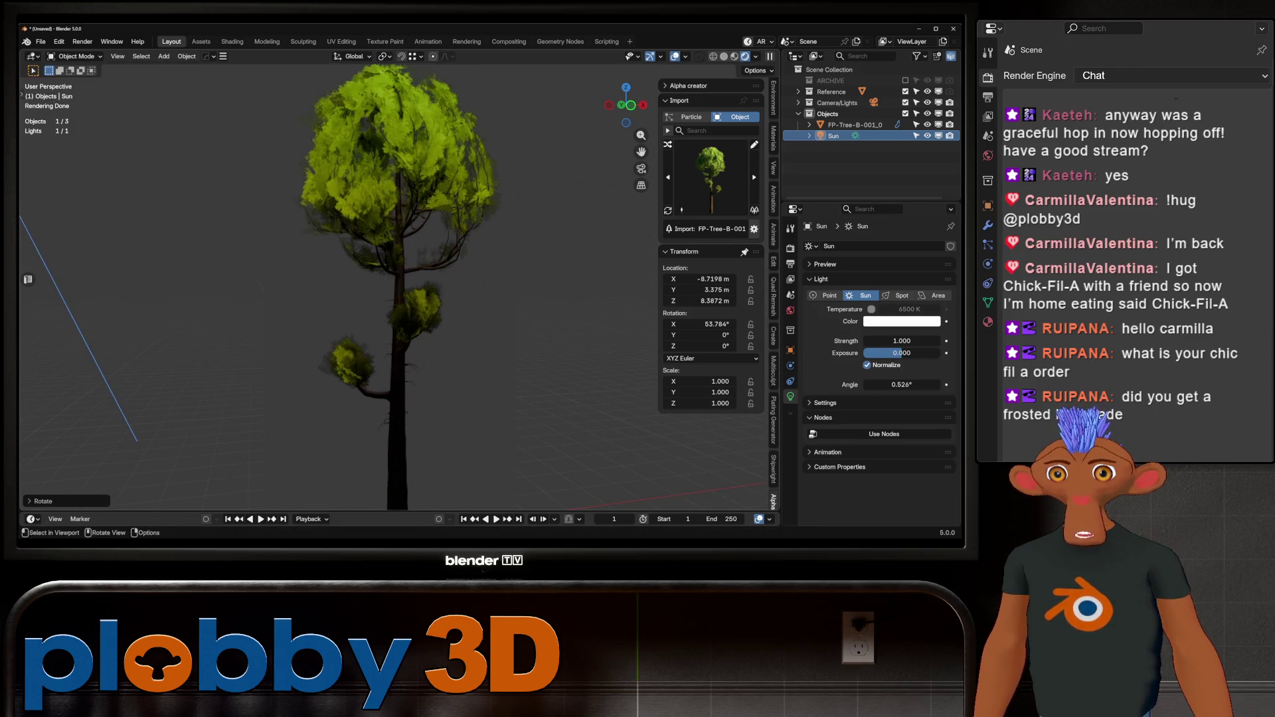
{"action": "scroll", "coordinate": [399, 286], "scroll_direction": "down", "scroll_amount": 2}
{"action": "key", "text": "g"}
{"action": "key", "text": "x"}
{"action": "key", "text": "Return"}
{"action": "left_click_drag", "start_coordinate": [903, 340], "coordinate": [943, 341]}
Select the tree plane and frame it in the view.
{"action": "middle_click_drag", "start_coordinate": [465, 299], "coordinate": [532, 312]}
{"action": "left_click", "coordinate": [372, 299]}
{"action": "mouse_move", "coordinate": [656, 334]}
{"action": "middle_mouse_down"}
{"action": "mouse_move", "coordinate": [505, 328]}
{"action": "mouse_move", "coordinate": [57, 133]}
{"action": "mouse_move", "coordinate": [132, 200]}
{"action": "mouse_move", "coordinate": [299, 299]}
{"action": "middle_mouse_up"}
{"action": "key", "text": "KP_Decimal"}
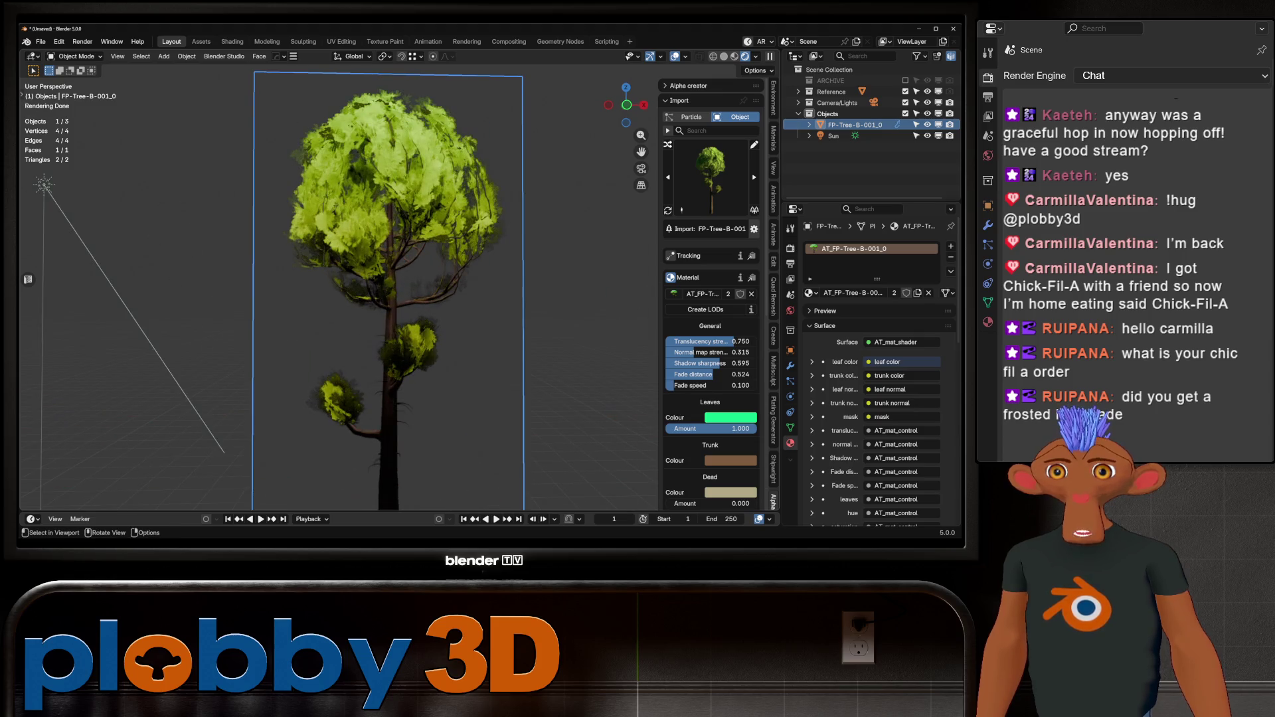
{"action": "scroll", "coordinate": [389, 293], "scroll_direction": "down", "scroll_amount": 3}
{"action": "scroll", "coordinate": [711, 299], "scroll_direction": "down", "scroll_amount": 8}
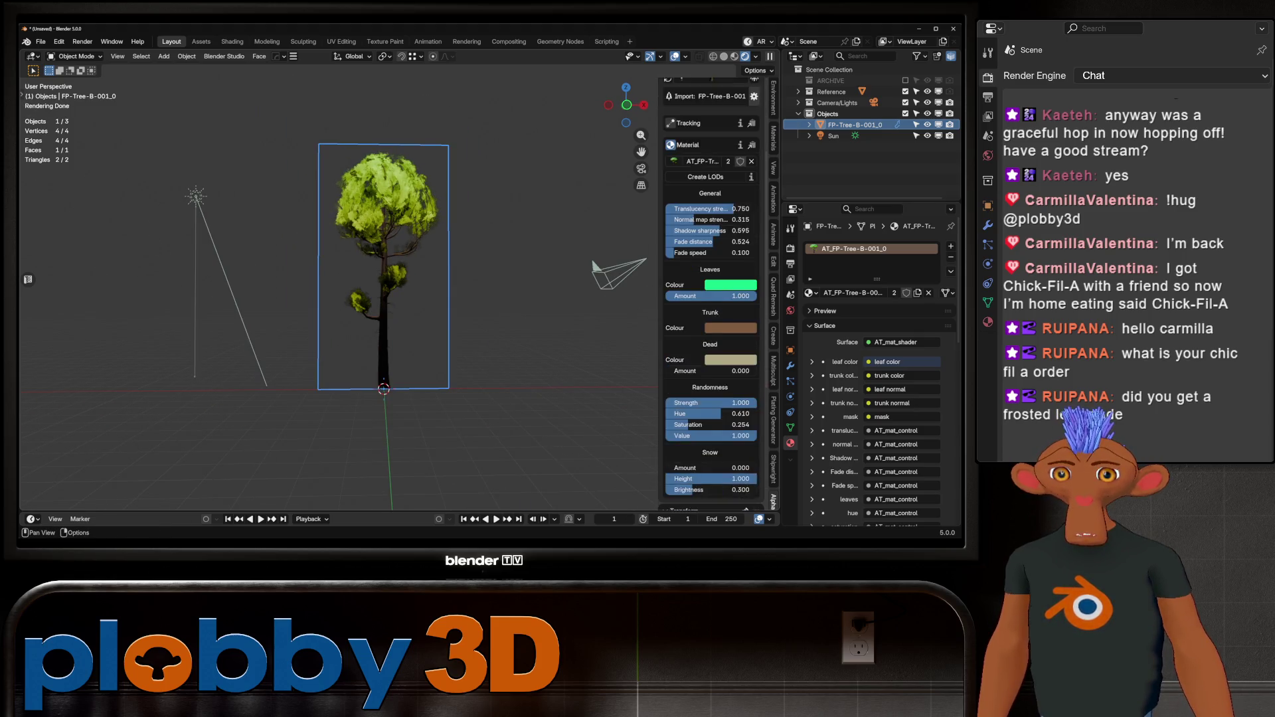
{"action": "scroll", "coordinate": [711, 299], "scroll_direction": "down", "scroll_amount": 2}
{"action": "scroll", "coordinate": [339, 292], "scroll_direction": "up", "scroll_amount": 3}
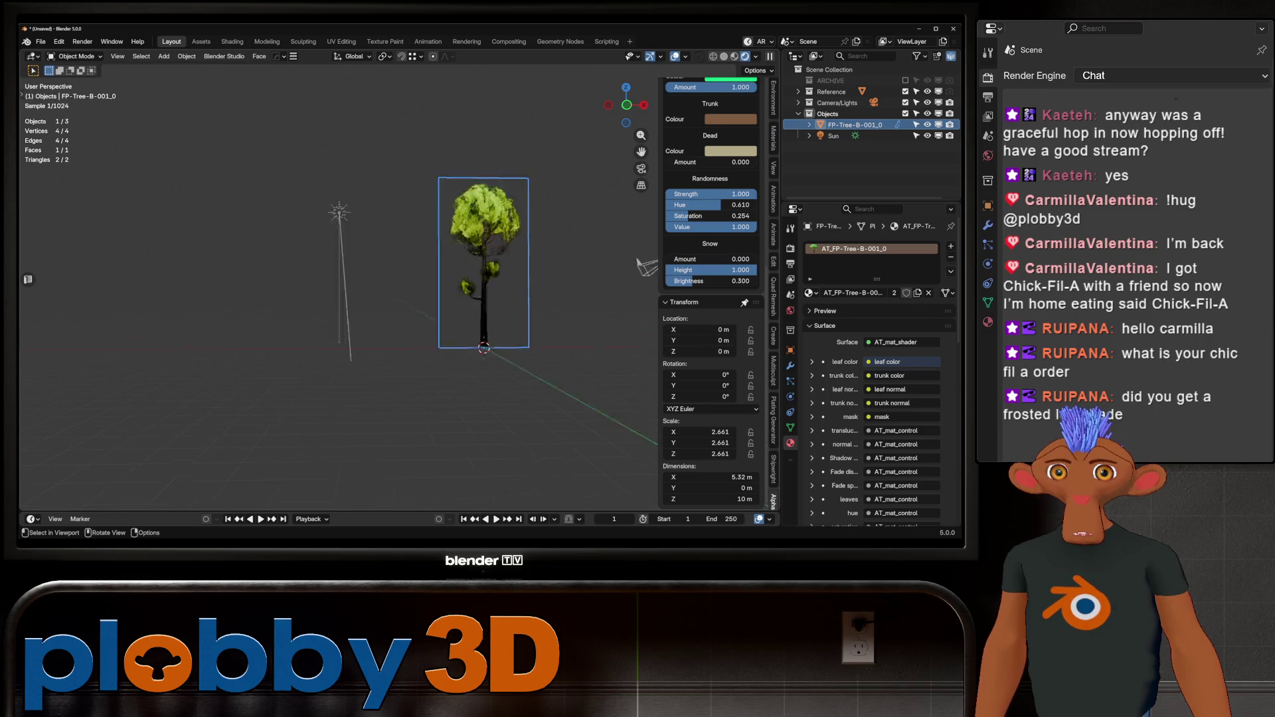
{"action": "middle_click_drag", "start_coordinate": [338, 292], "coordinate": [390, 274]}
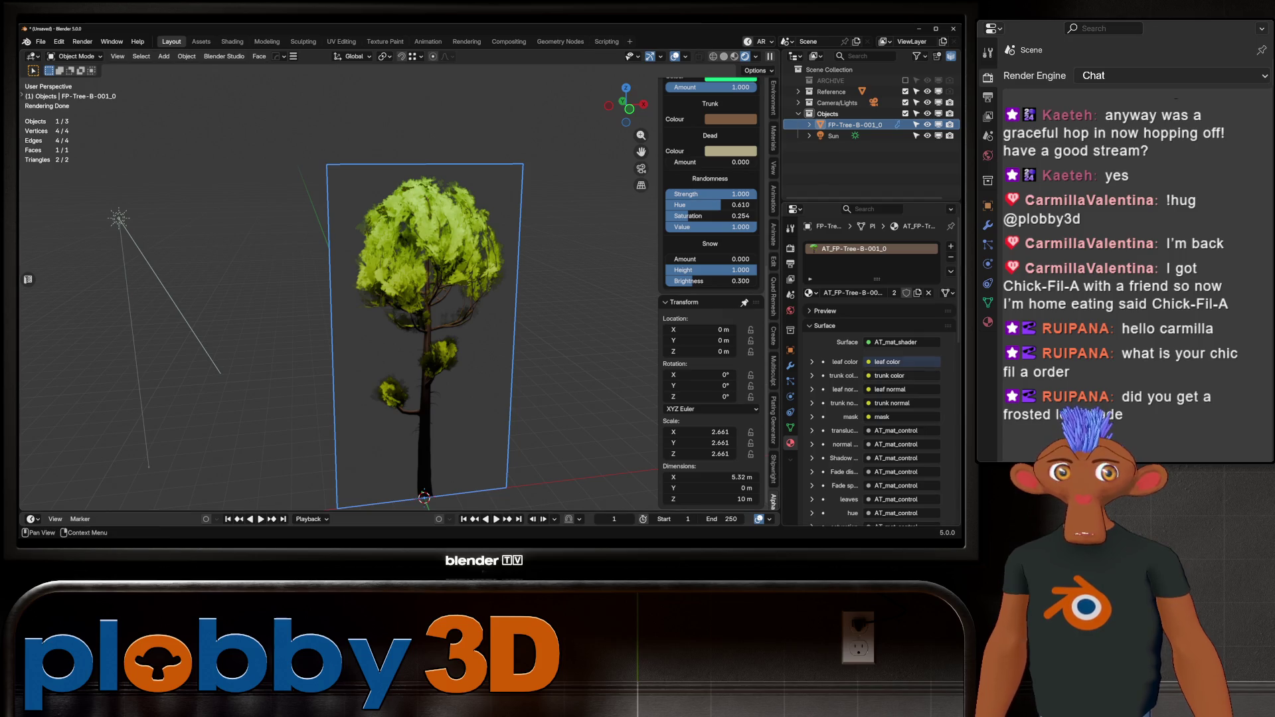